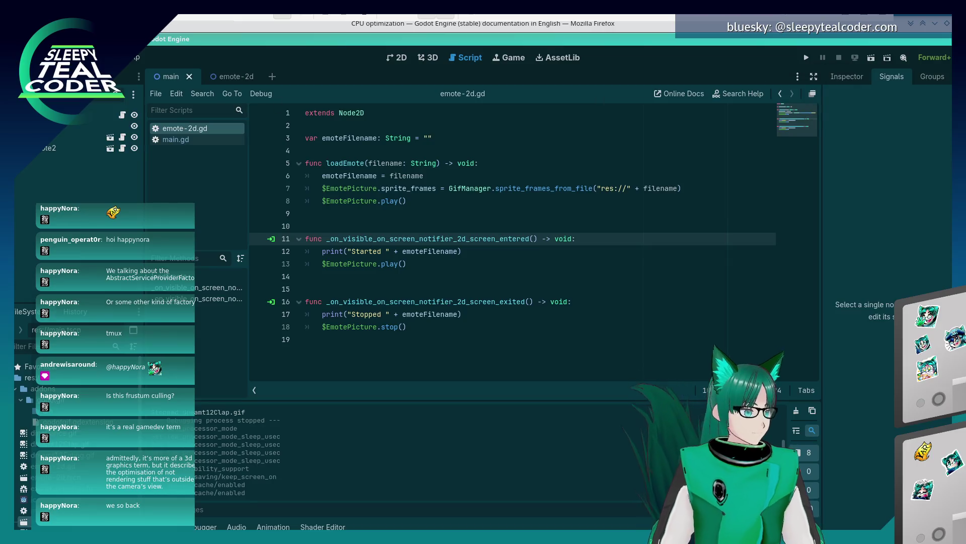
Step: Run the project and start recording in the debugger's Profiler, with the dock enlarged
click(81, 57)
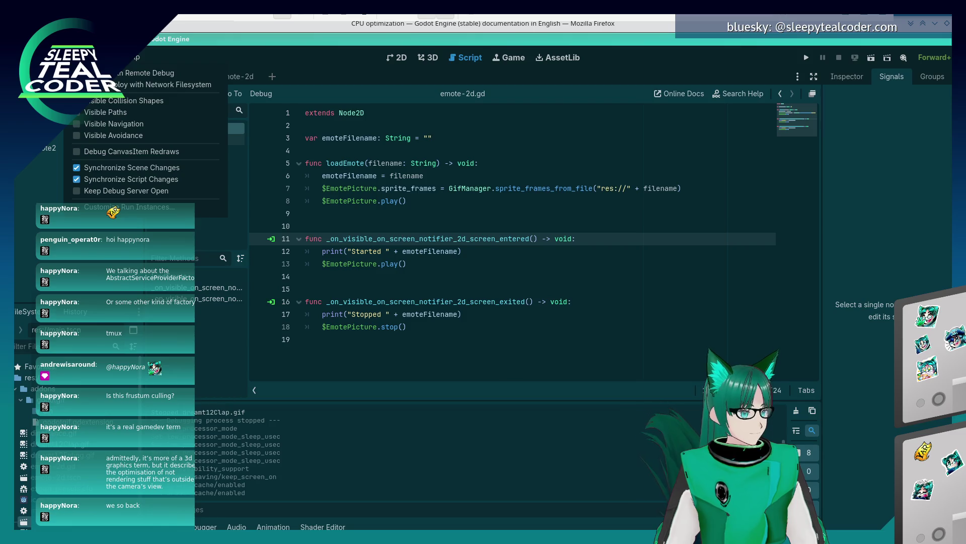
key(Escape)
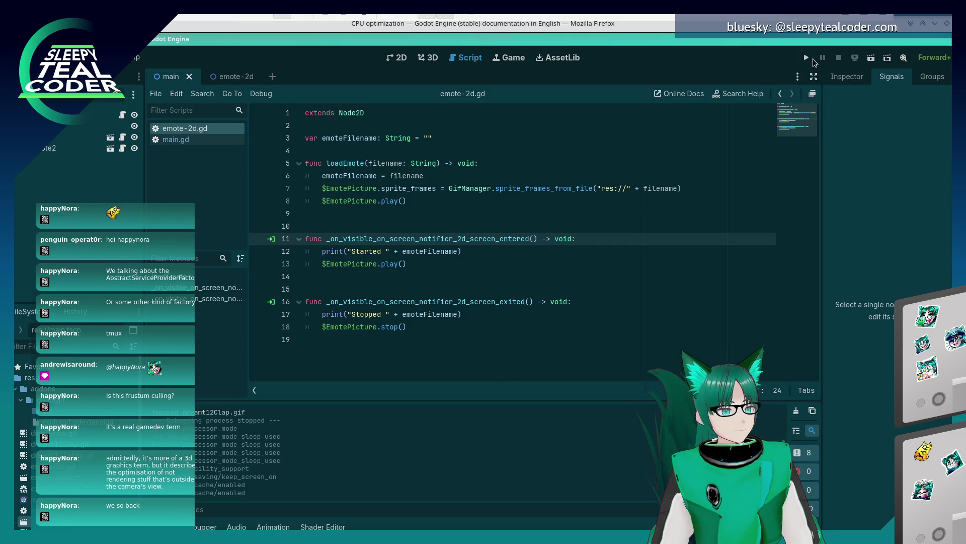
click(807, 58)
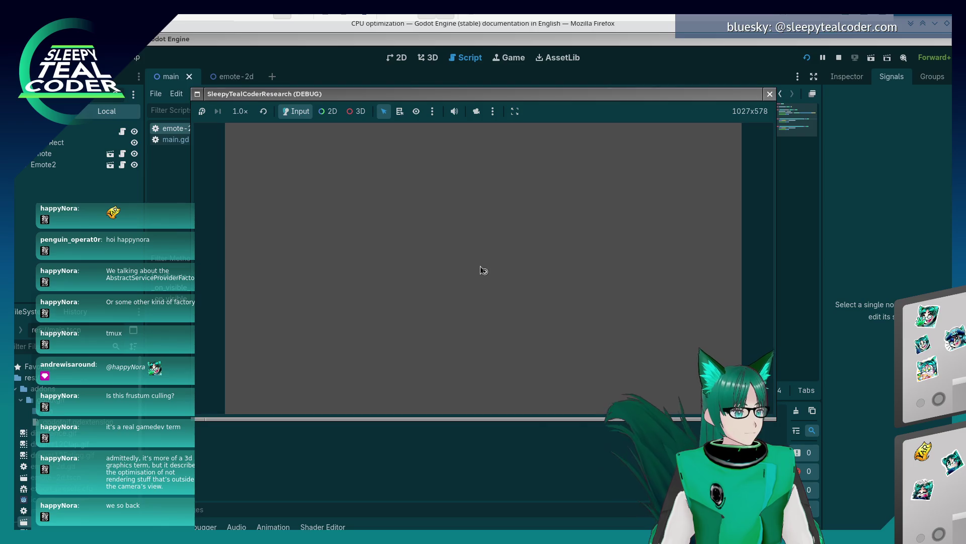
click(206, 526)
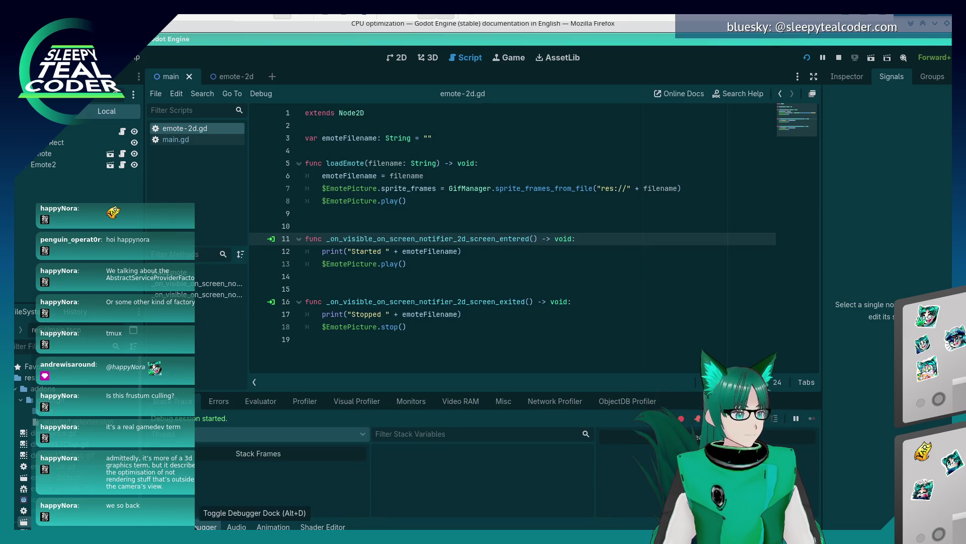
click(305, 401)
drag(312, 392, 323, 268)
click(171, 301)
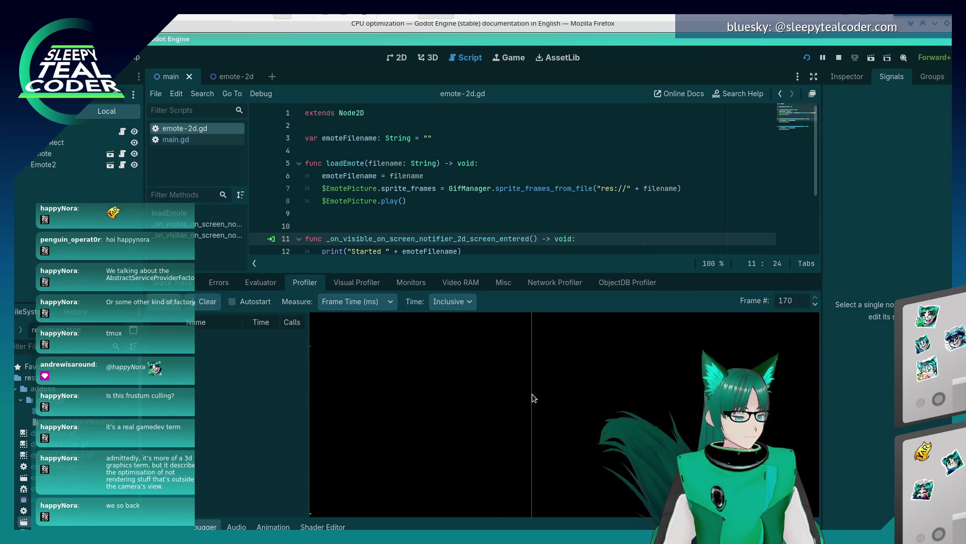
Step: Shrink the game window to a narrow strip and move it over the script editor's upper right
key(alt+Tab)
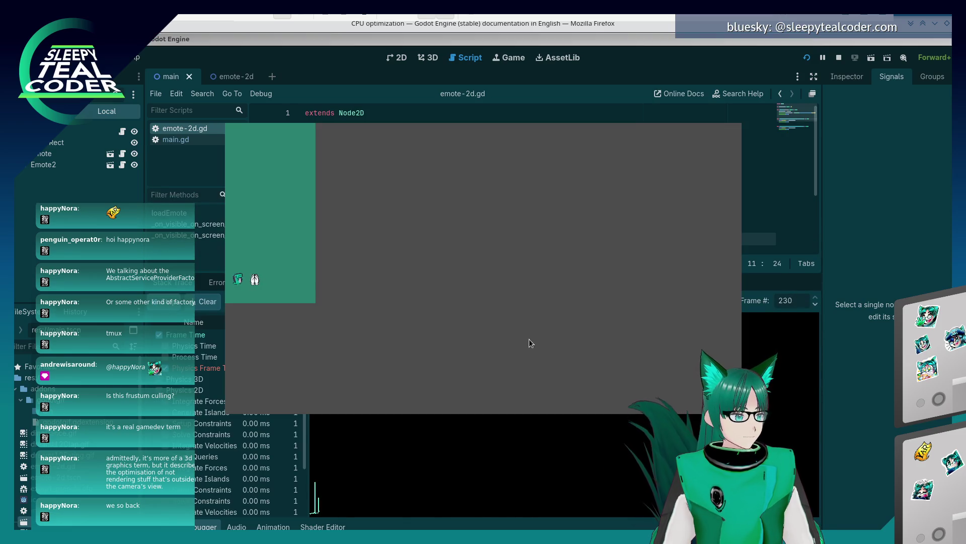
mouse_move(548, 379)
mouse_down()
mouse_move(537, 287)
mouse_move(601, 250)
mouse_move(339, 250)
mouse_move(351, 251)
mouse_up()
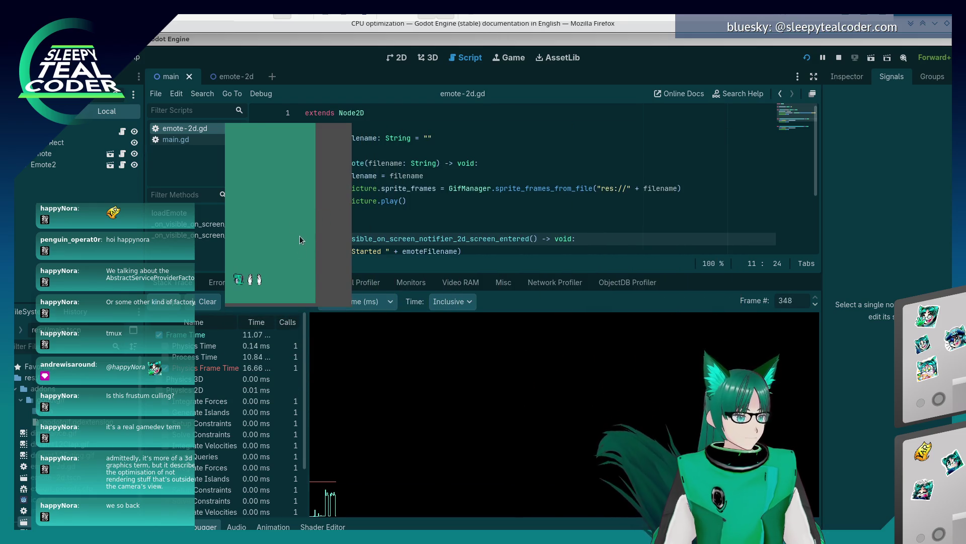
mouse_move(283, 138)
mouse_down()
mouse_move(416, 114)
mouse_move(648, 120)
mouse_up()
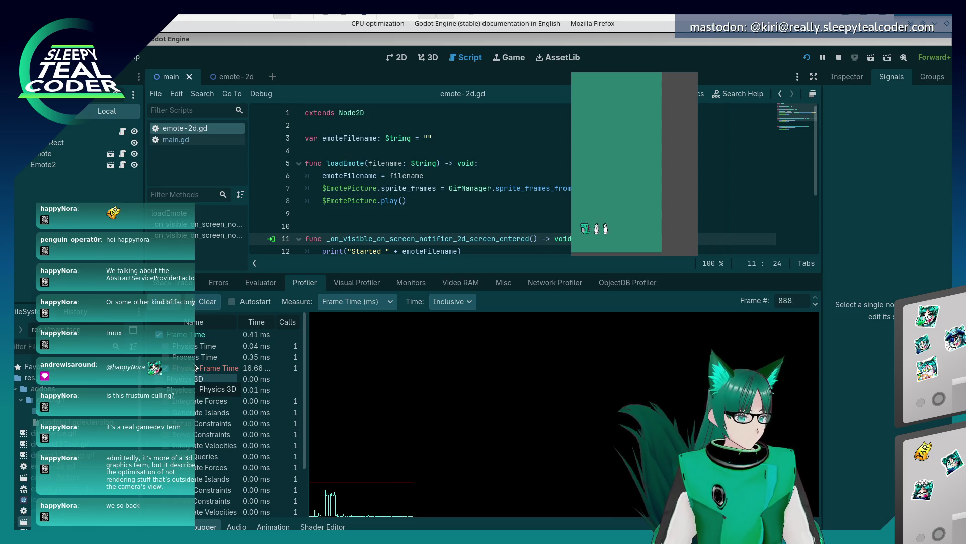
scroll(194, 367, down, 3)
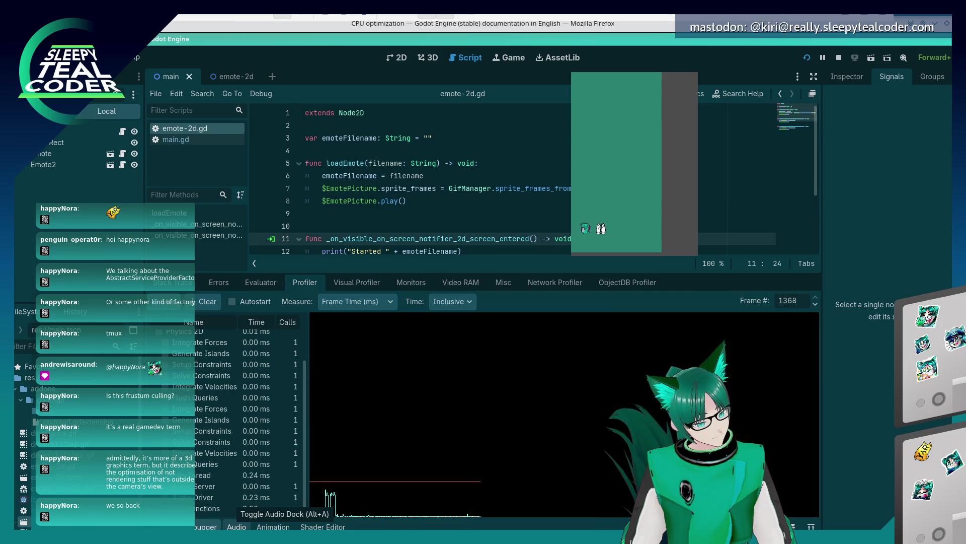
Step: Glance at the Audio bus layout, then return to the Profiler and scroll its frame list
click(237, 527)
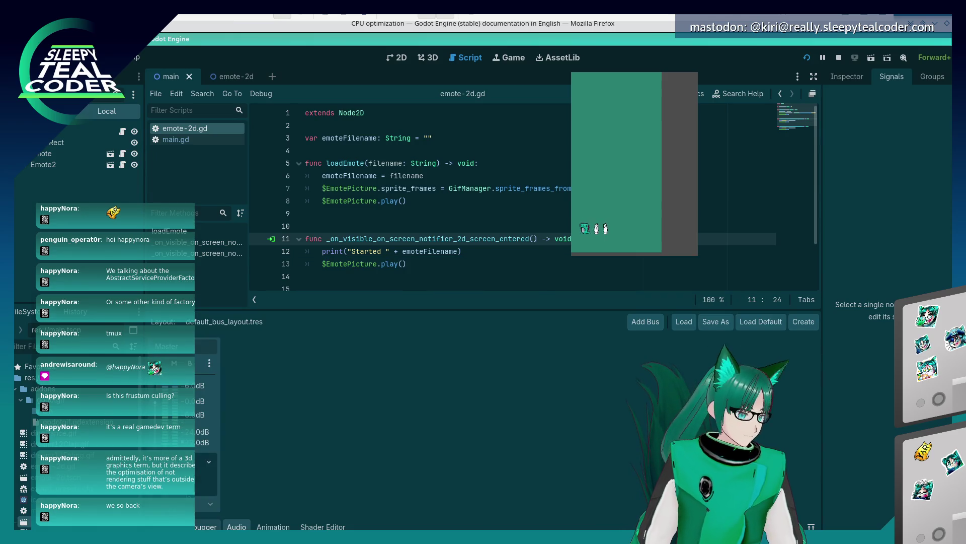
key(alt+d)
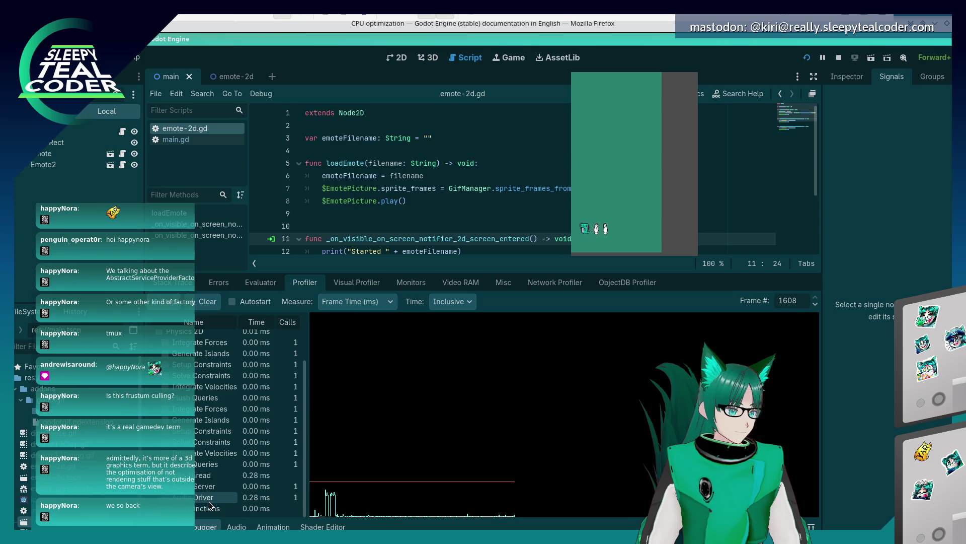
scroll(211, 505, up, 3)
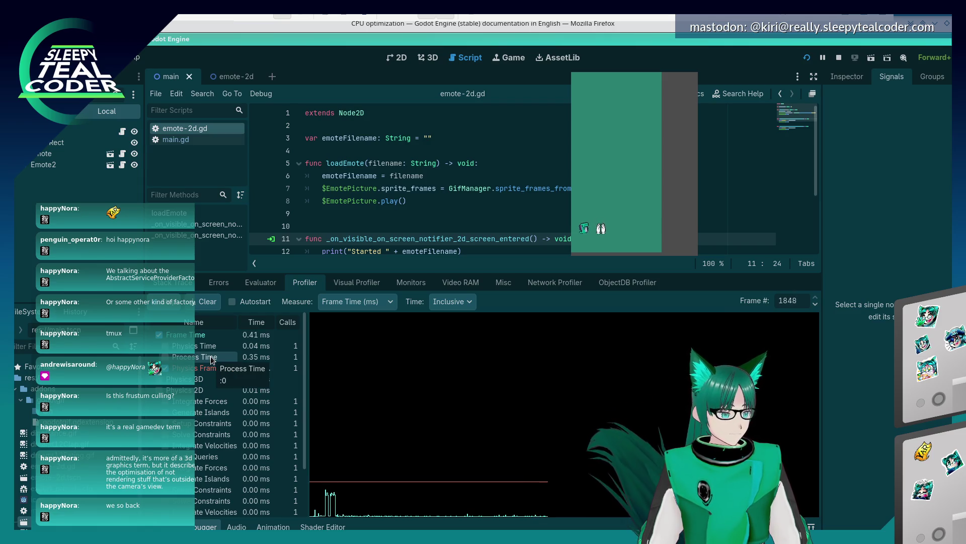
scroll(211, 358, down, 3)
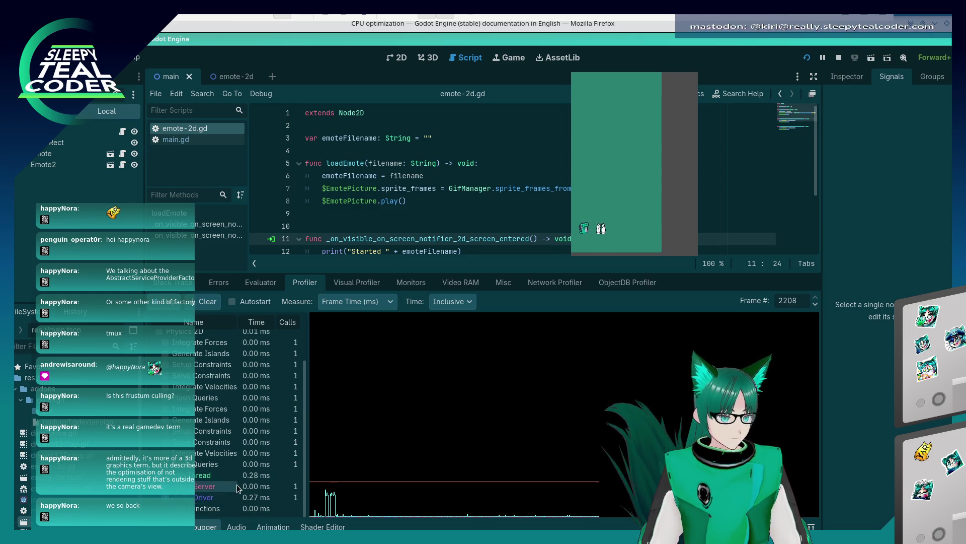
scroll(240, 473, up, 3)
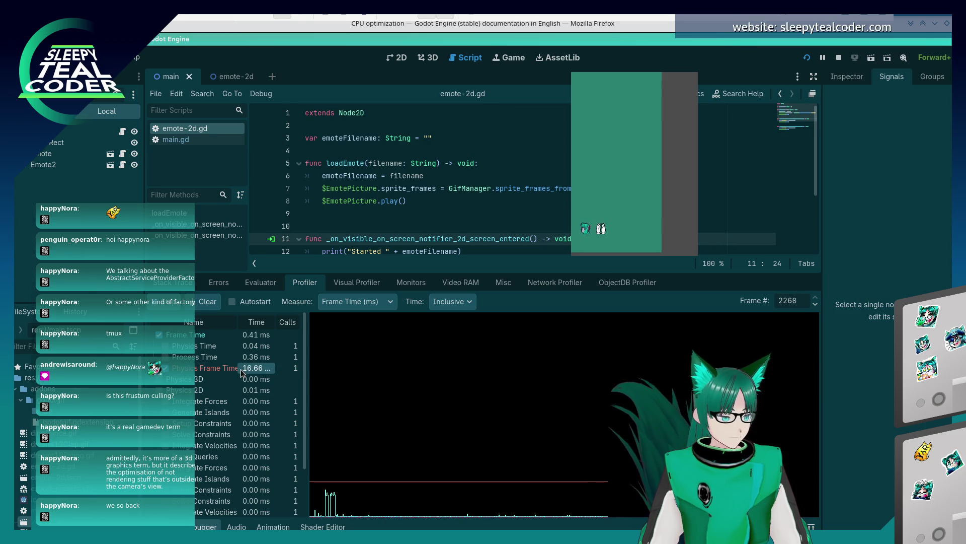
Step: Plot Physics Frame Time on the graph, widen the timing table, and stop the game
click(216, 368)
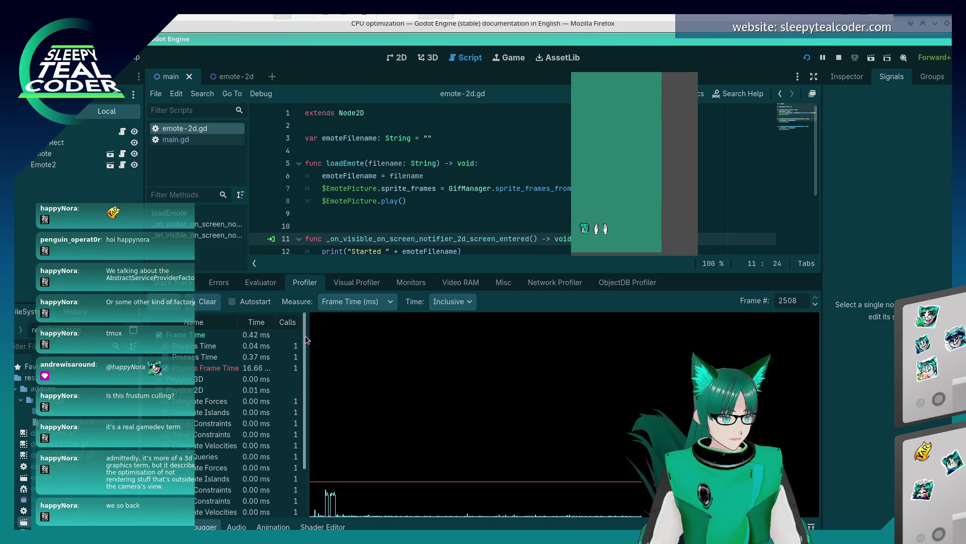
drag(310, 337, 342, 337)
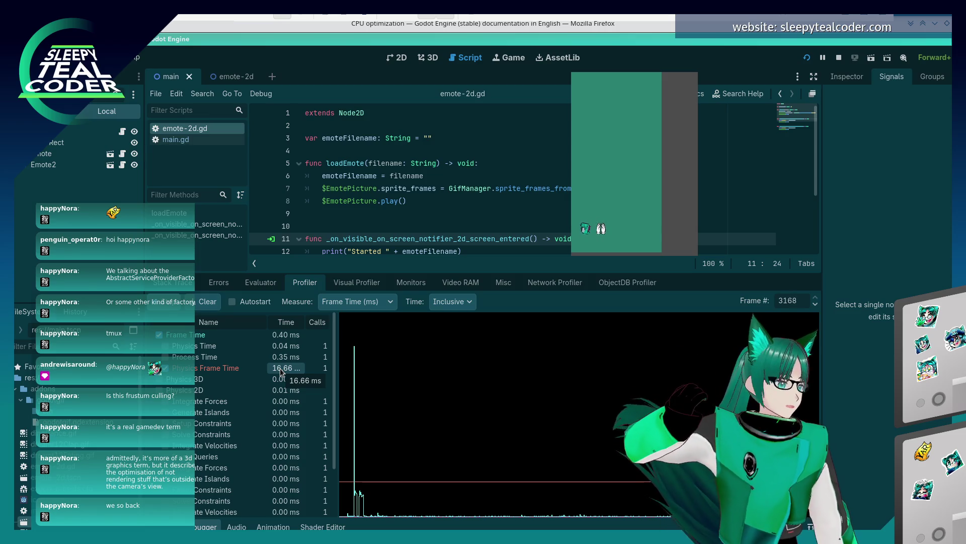
click(839, 57)
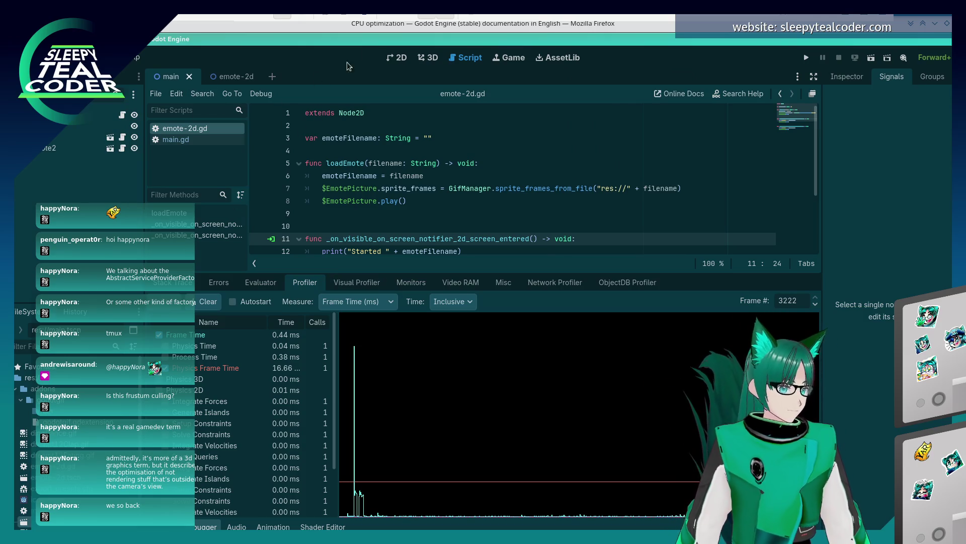
click(398, 58)
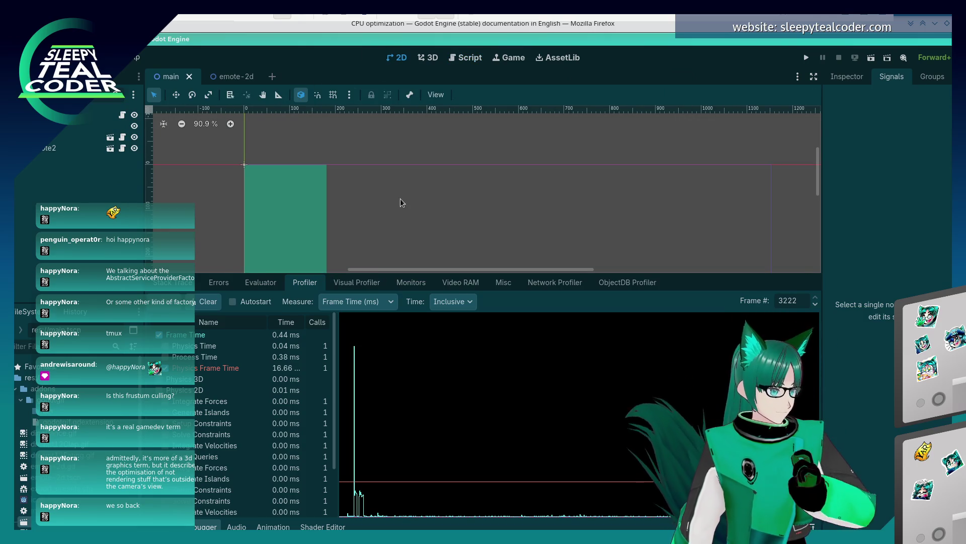
Step: Instance emote-2d.tscn into the main scene as a third emote, Emote3
scroll(398, 200, down, 3)
scroll(397, 200, left, 3)
scroll(509, 232, up, 4)
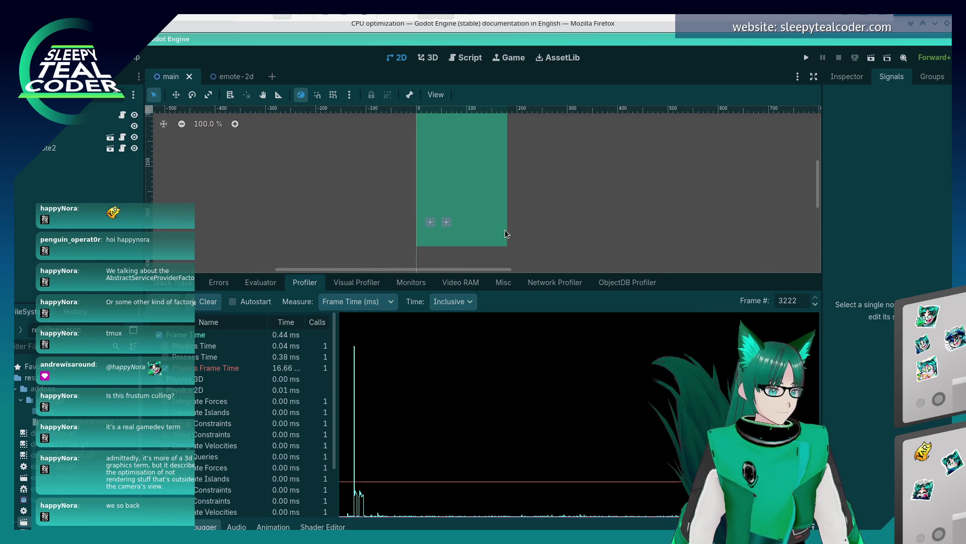
click(424, 222)
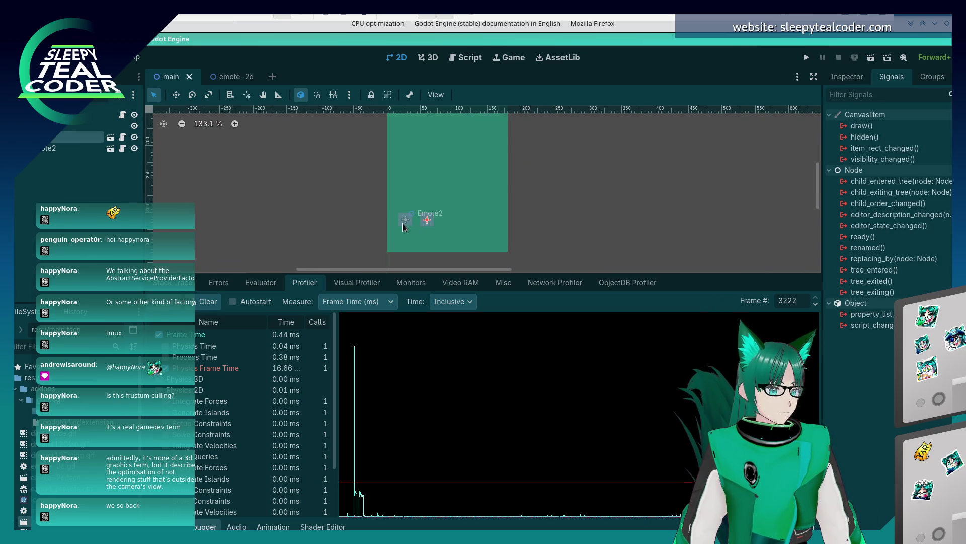
click(323, 228)
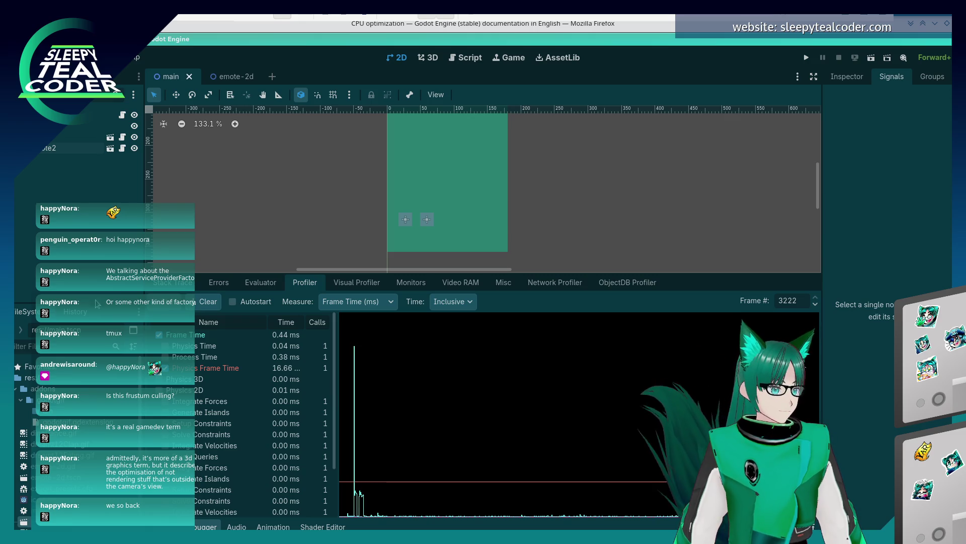
key(ctrl+shift+o)
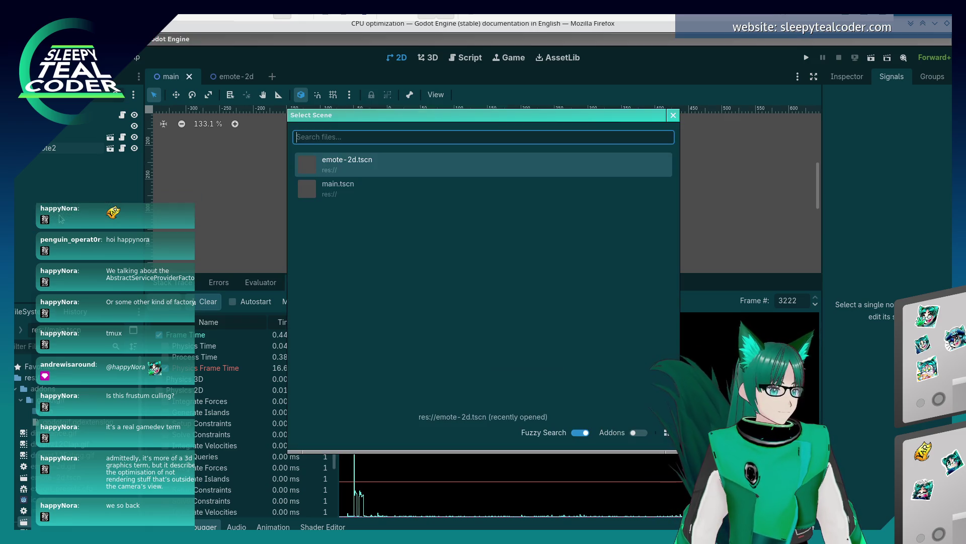
click(351, 162)
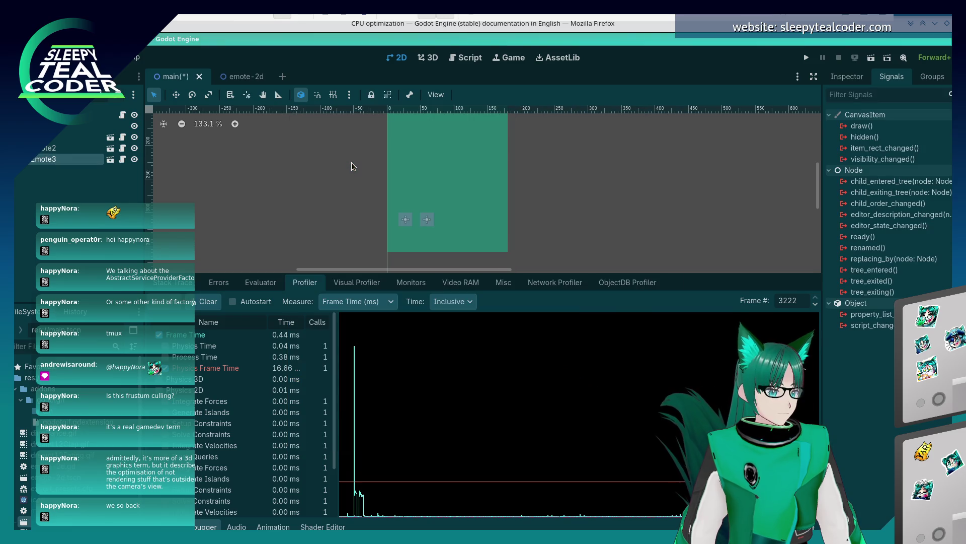
Step: Drag Emote3 above the other two emotes, to roughly (-87, 121) px
right_click(56, 190)
click(374, 199)
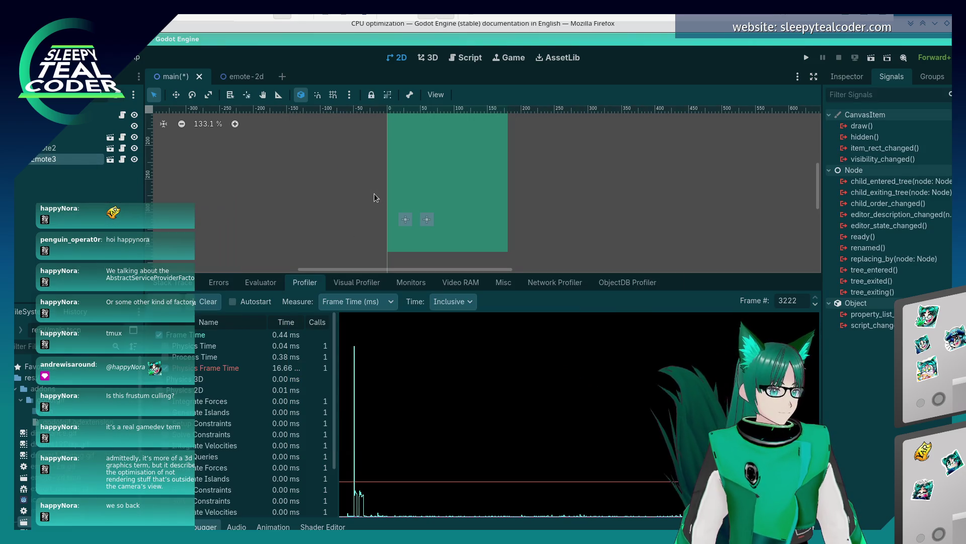
click(375, 183)
scroll(495, 171, down, 2)
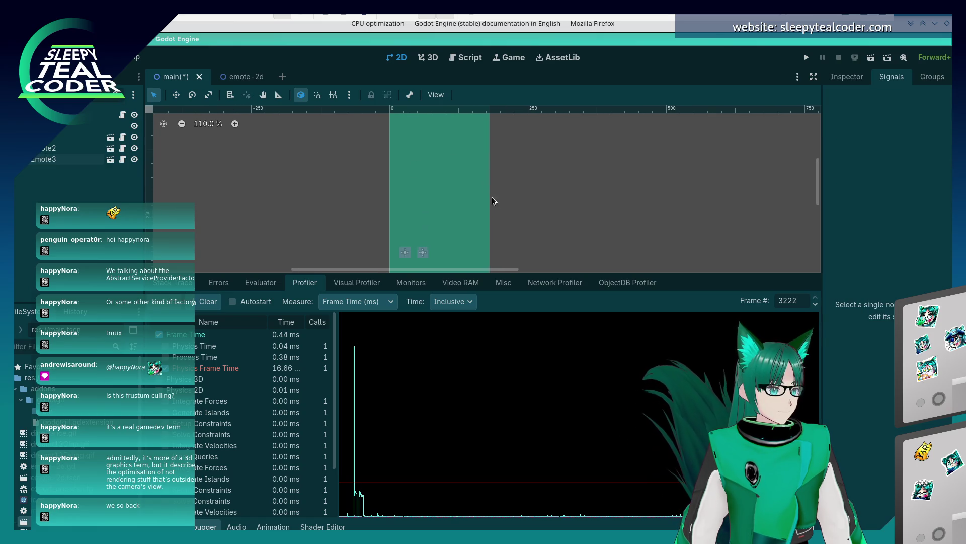
scroll(486, 175, up, 1)
mouse_move(400, 128)
mouse_down()
mouse_move(433, 204)
mouse_move(456, 195)
mouse_move(419, 151)
mouse_move(428, 252)
mouse_move(391, 237)
mouse_move(387, 217)
mouse_up()
scroll(448, 232, down, 2)
Step: Undo an emote child instance under Emote3 and instead duplicate Emote3 into Emote4
right_click(59, 160)
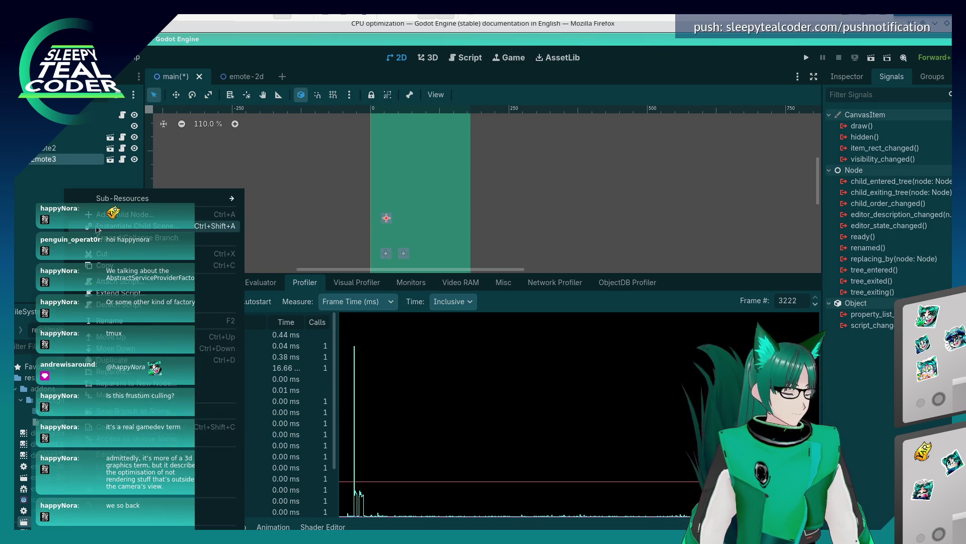
click(98, 226)
double_click(375, 171)
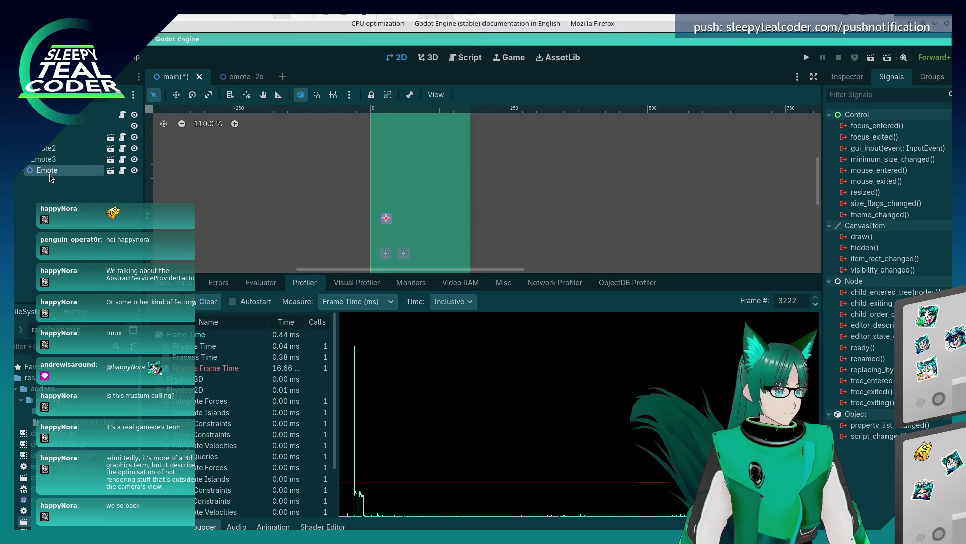
key(ctrl+z)
key(ctrl+d)
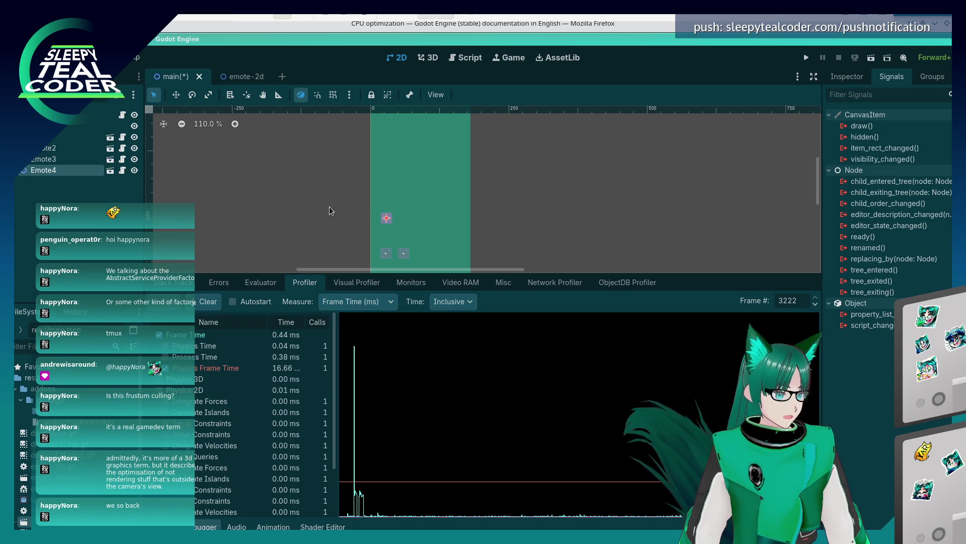
Step: Move Emote4 about 29 px right beside Emote3 and deselect it
scroll(329, 207, up, 2)
mouse_move(367, 128)
mouse_down()
mouse_move(387, 167)
mouse_move(367, 128)
mouse_up()
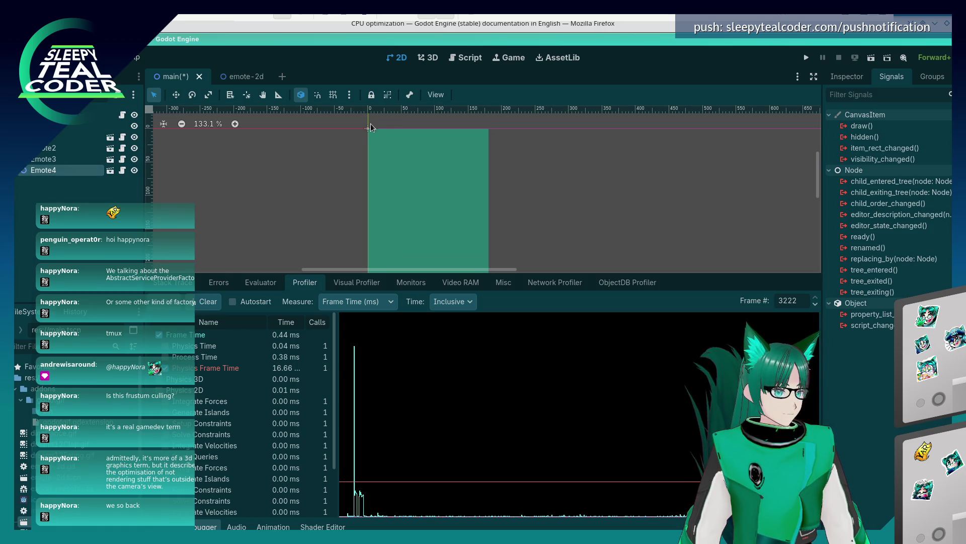
scroll(322, 161, down, 5)
scroll(322, 161, right, 1)
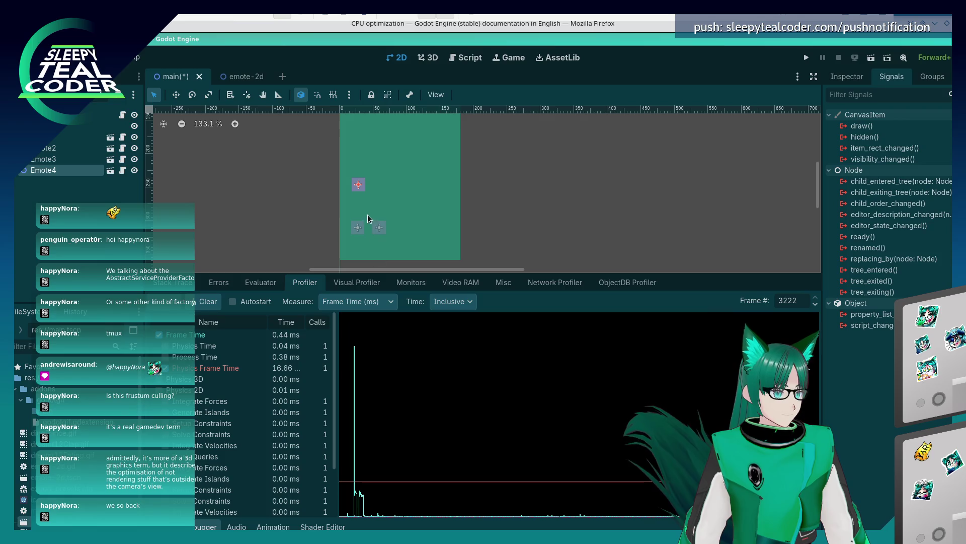
drag(358, 186, 378, 185)
click(521, 211)
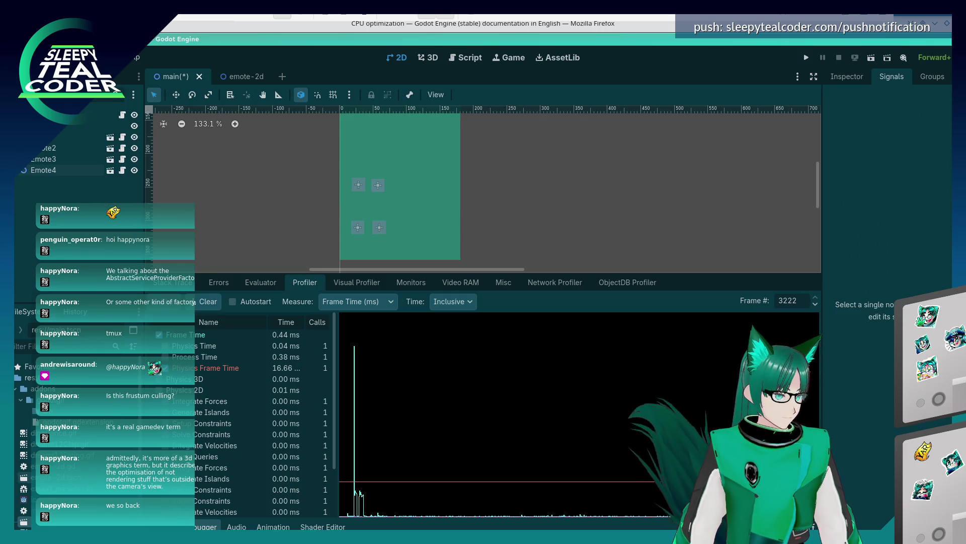
click(122, 114)
Step: Add a new line 7 in main.gd loading "dreamt12Eating.gif" into the third emote
click(502, 175)
click(501, 154)
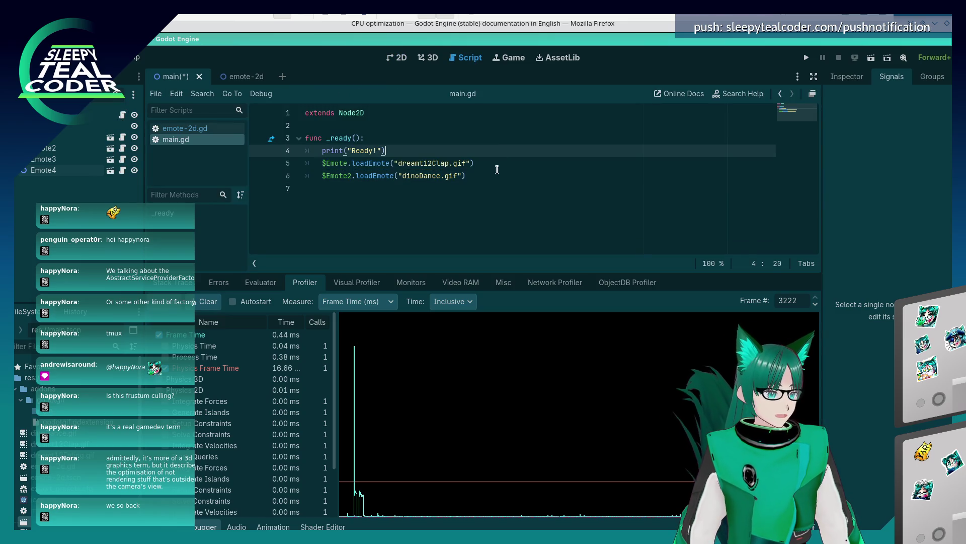
click(491, 175)
key(Return)
text($Emot3.lo)
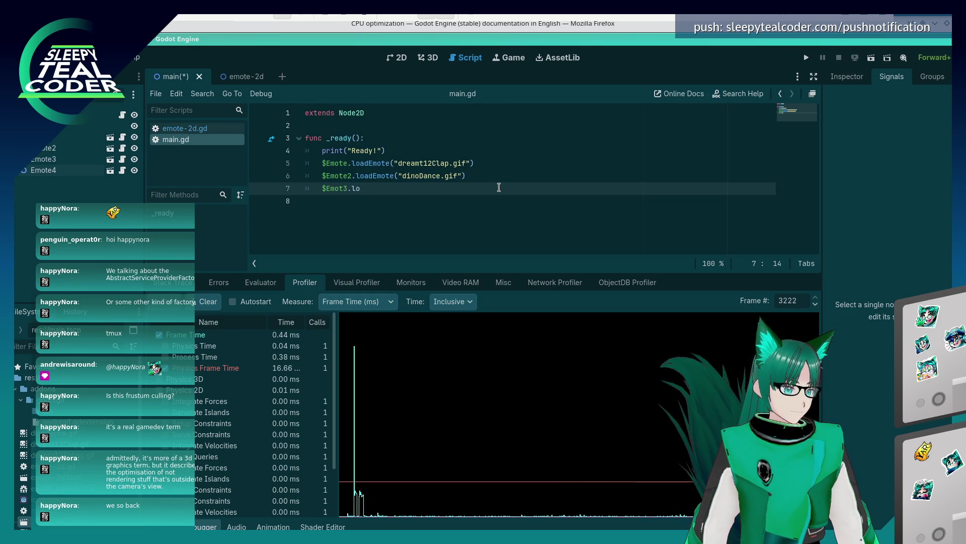
text(adEmote(")
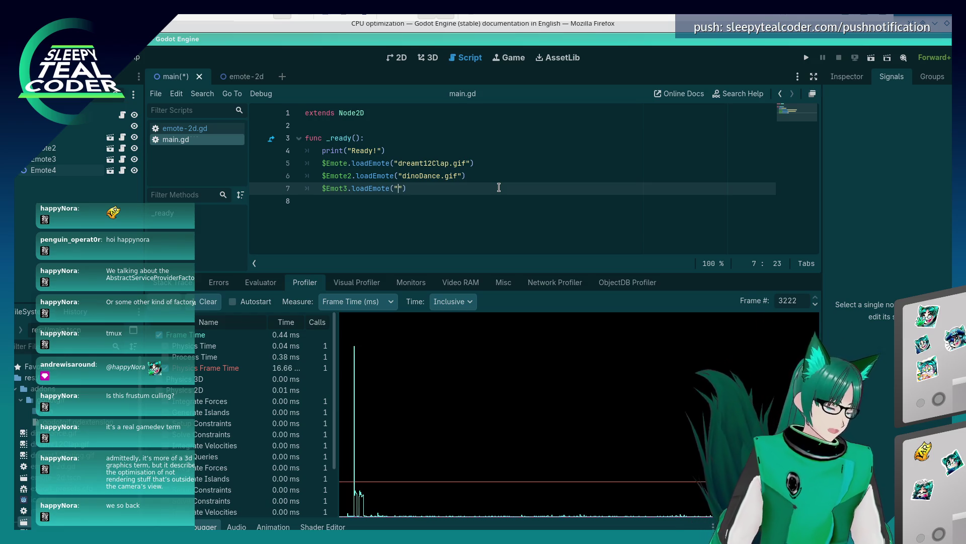
text(dreamt12Eating.gif)
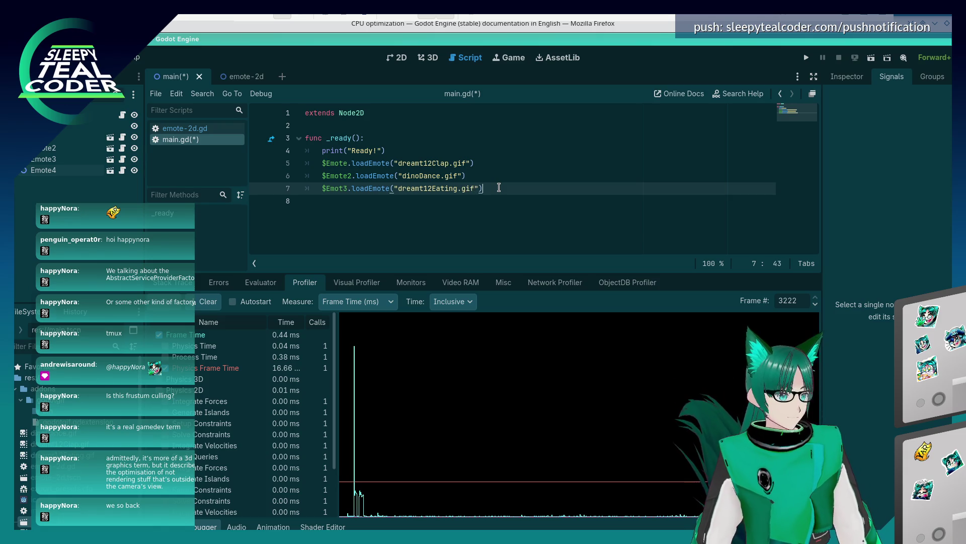
Step: Duplicate the load line, fixing the node name to $Emote3 and the copy to $Emote4
key(shift+Home)
key(ctrl+alt+Down)
key(Left)
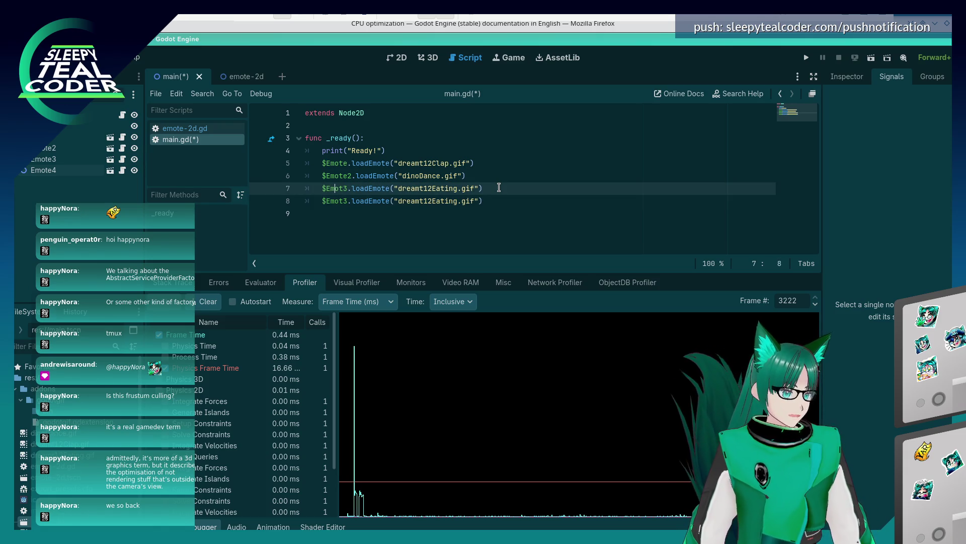
text(e)
key(Down)
key(BackSpace)
text(e4)
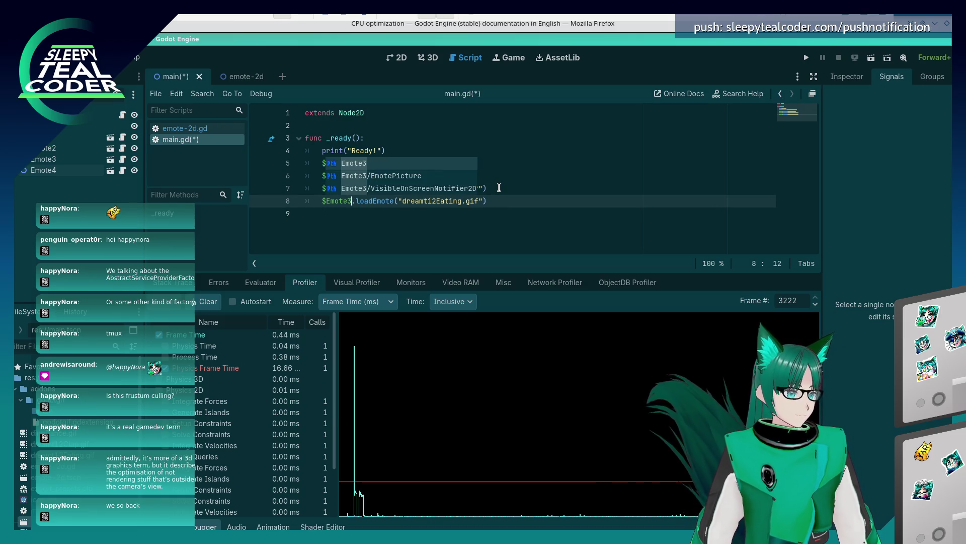
Step: Change the copied line's file name to popnemo.gif
key(End)
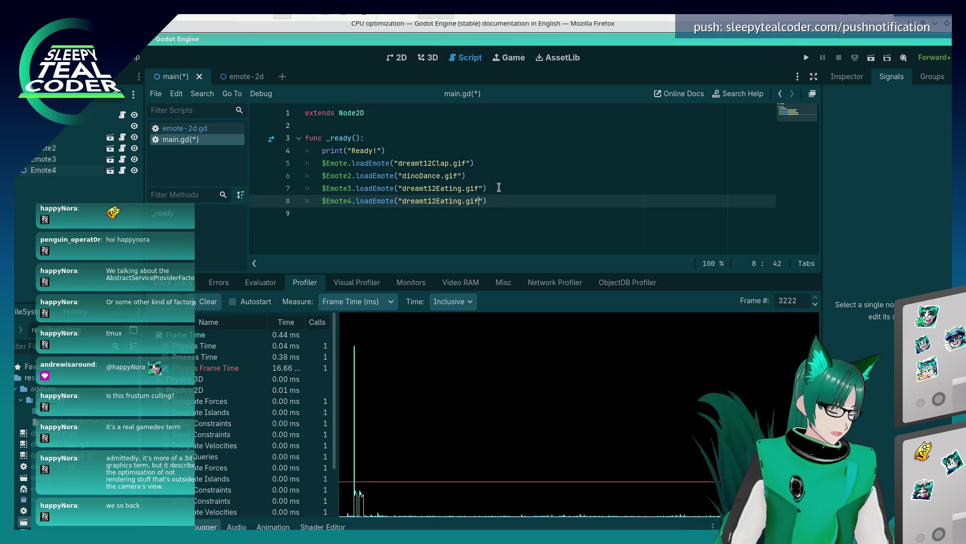
key(Left)
key(BackSpace)
key(BackSpace)
key(BackSpace)
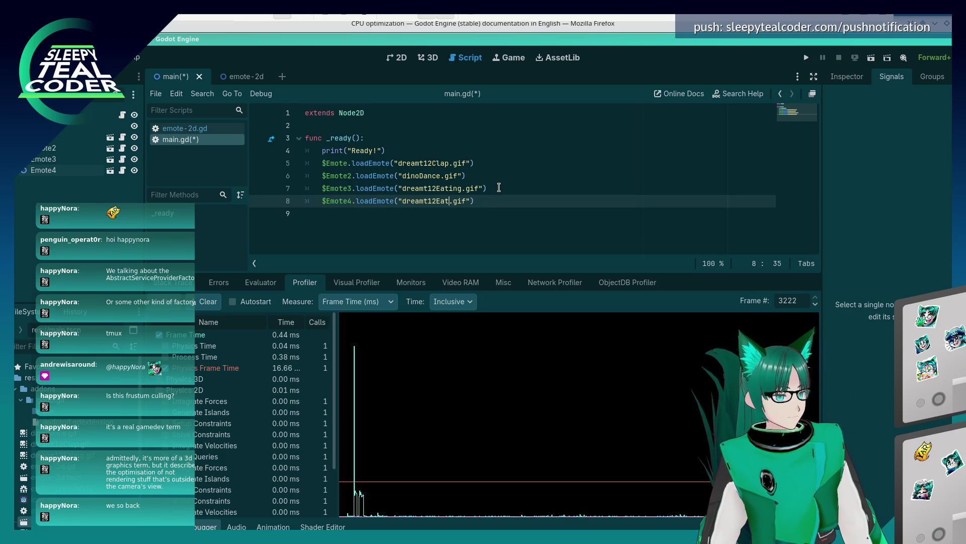
text(popNemo)
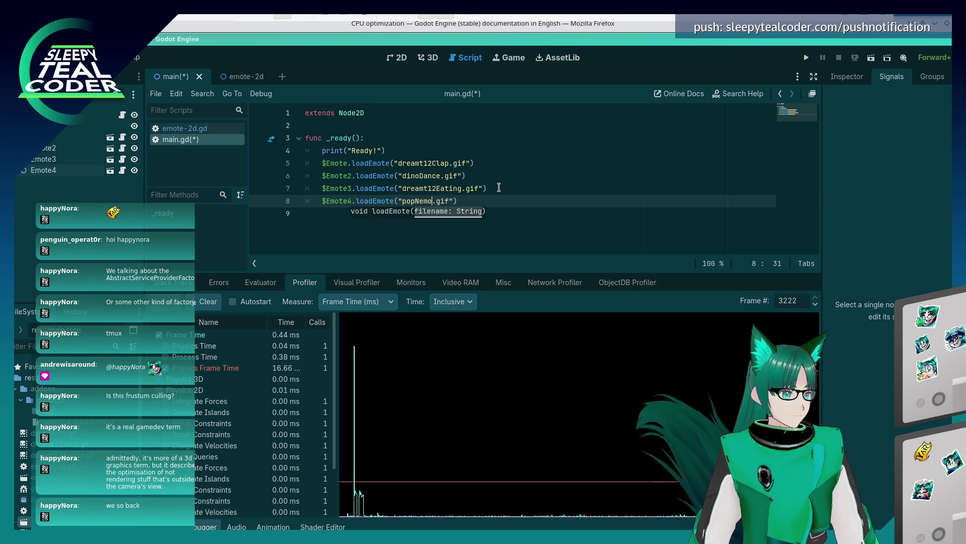
key(BackSpace)
key(BackSpace)
key(BackSpace)
text(nemo)
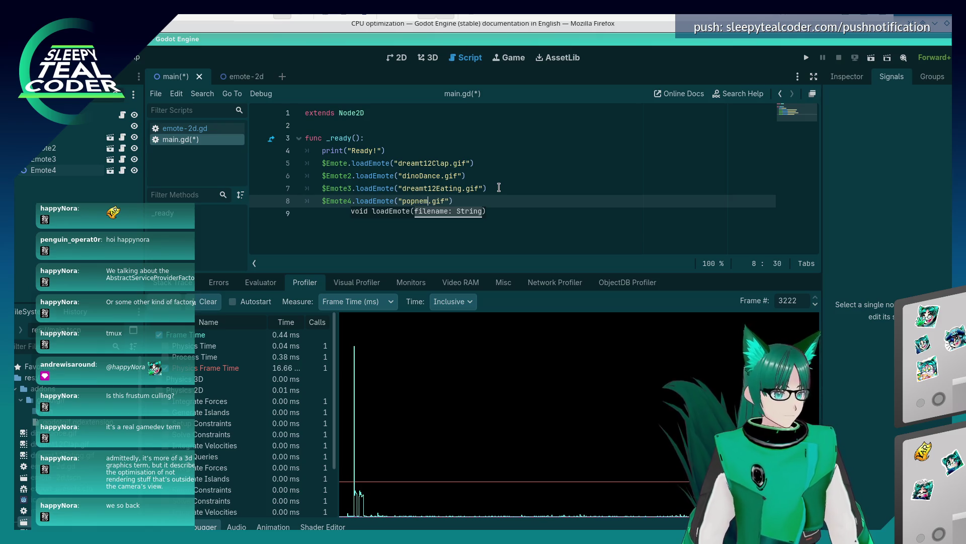
Step: Save main.gd, run the project, and start the debugger's Profiler
key(ctrl+s)
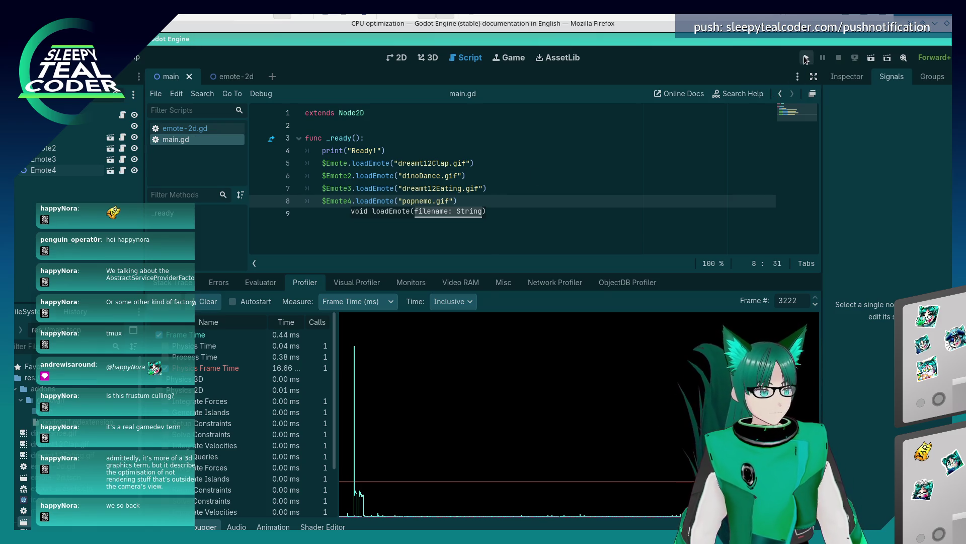
click(805, 58)
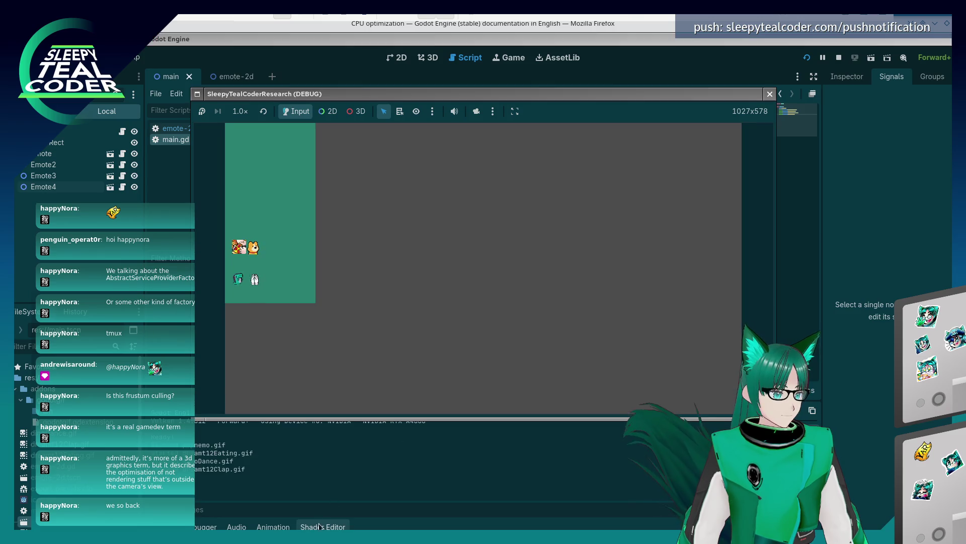
click(206, 527)
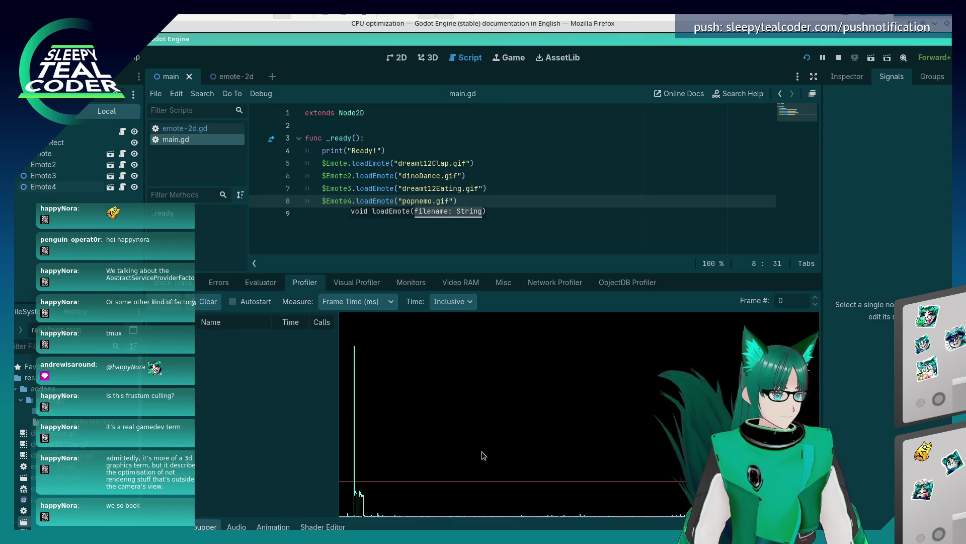
click(174, 301)
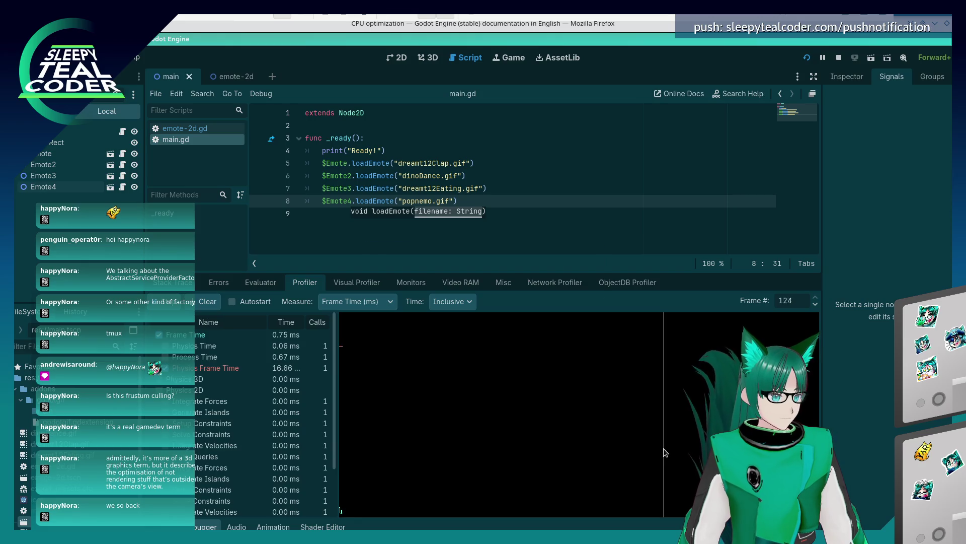
Step: Move and resize the game window showing the four emotes playing
mouse_move(364, 119)
mouse_down()
mouse_move(414, 173)
mouse_move(518, 138)
mouse_move(727, 287)
mouse_move(692, 257)
mouse_move(495, 200)
mouse_move(360, 190)
mouse_move(303, 171)
mouse_up()
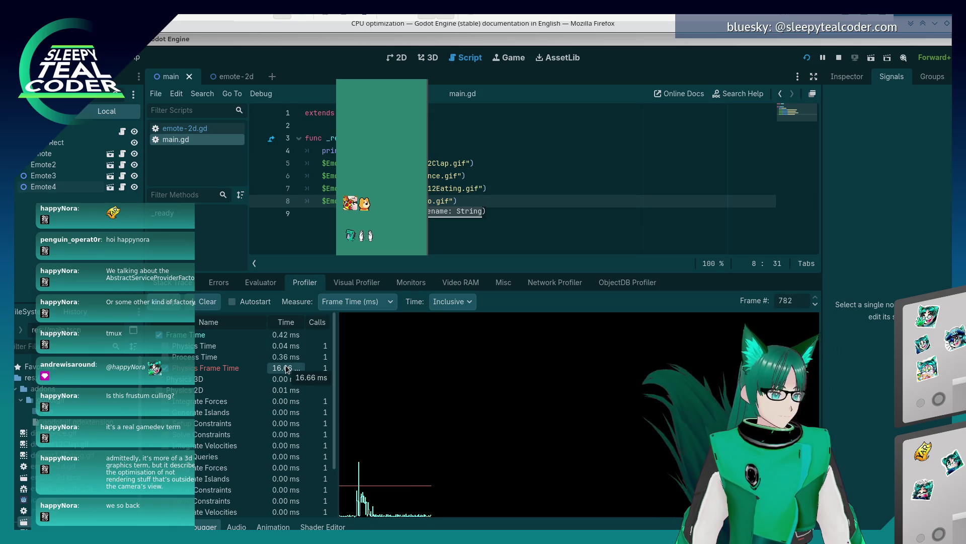
Step: Resize the game window into a narrow, tall strip and scroll through the profiler list
click(482, 364)
key(alt+Tab)
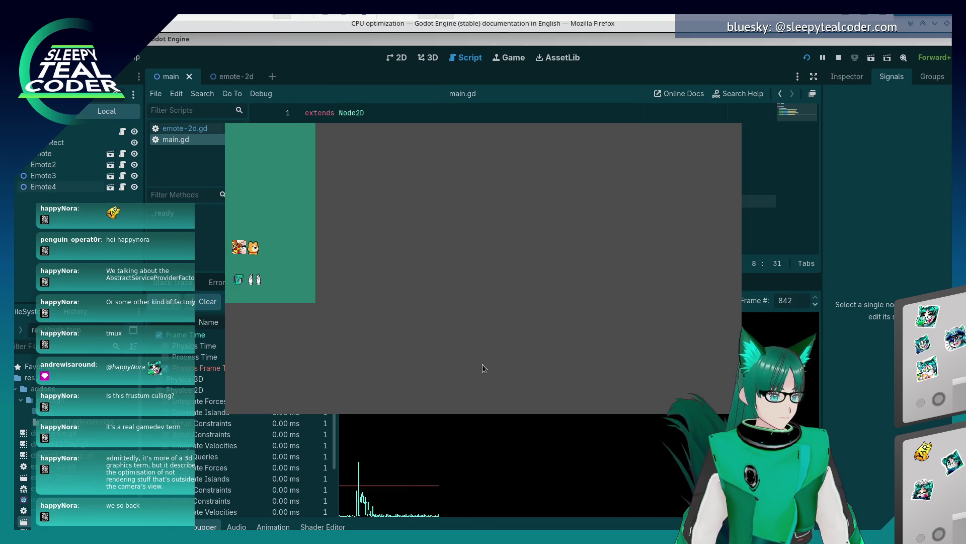
mouse_move(615, 371)
mouse_down()
mouse_move(239, 179)
mouse_move(240, 194)
mouse_move(482, 213)
mouse_up()
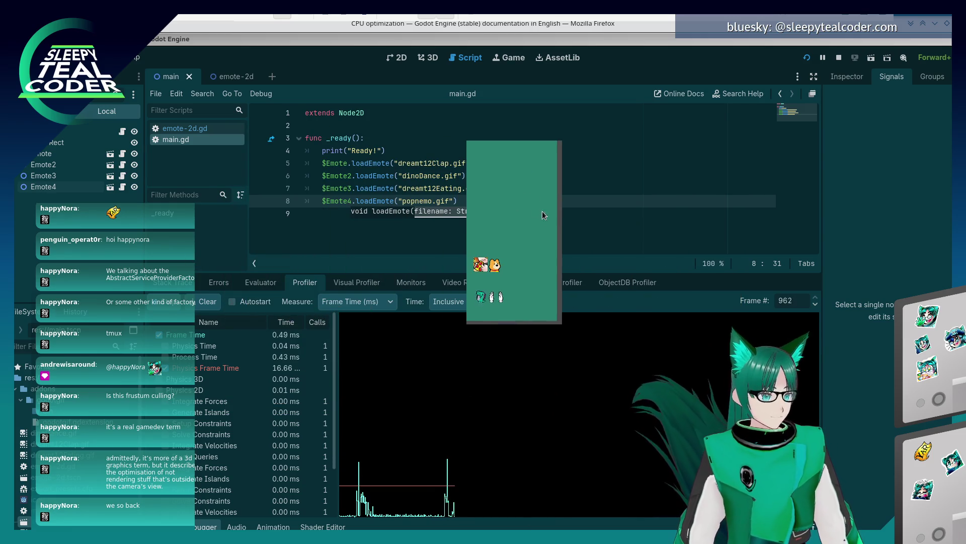
drag(541, 325, 542, 223)
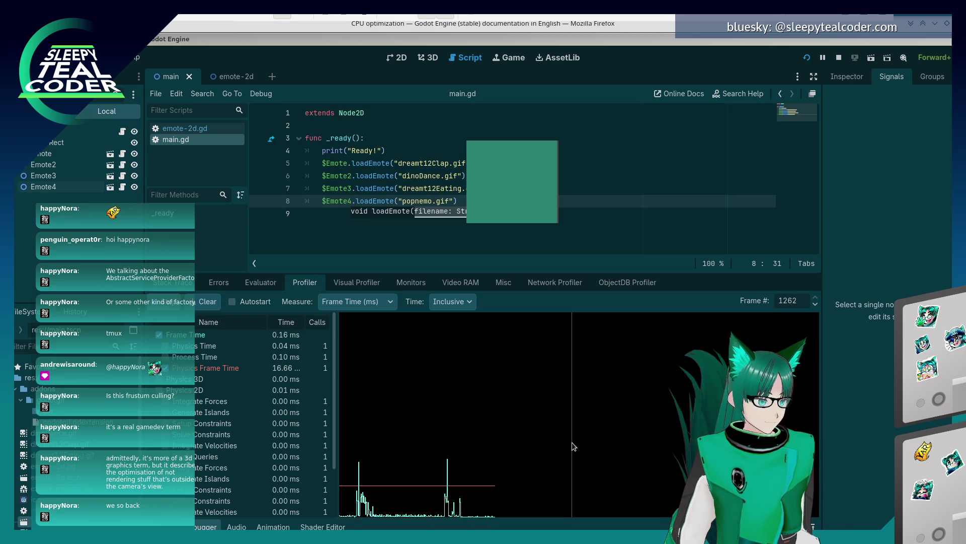
mouse_move(546, 189)
mouse_down()
mouse_move(532, 270)
mouse_move(551, 317)
mouse_up()
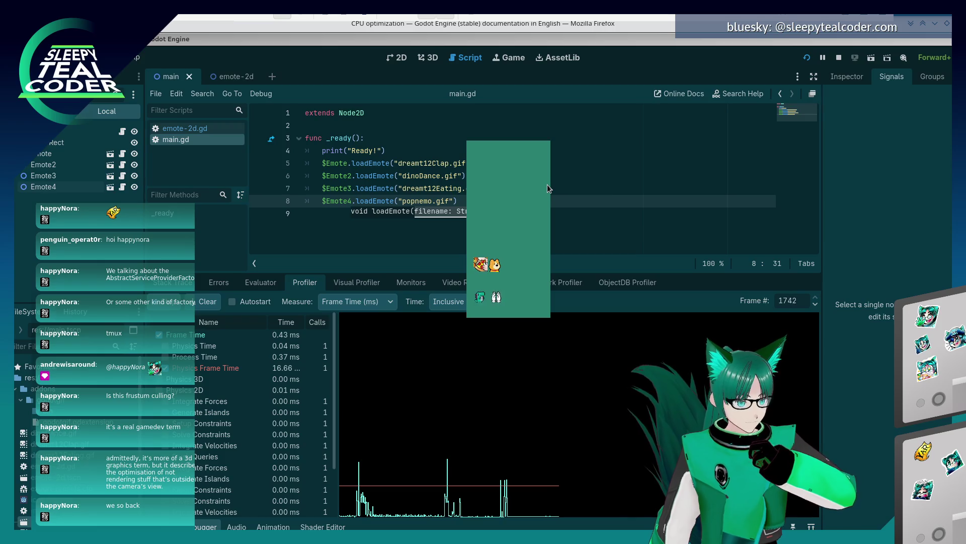
scroll(262, 408, down, 2)
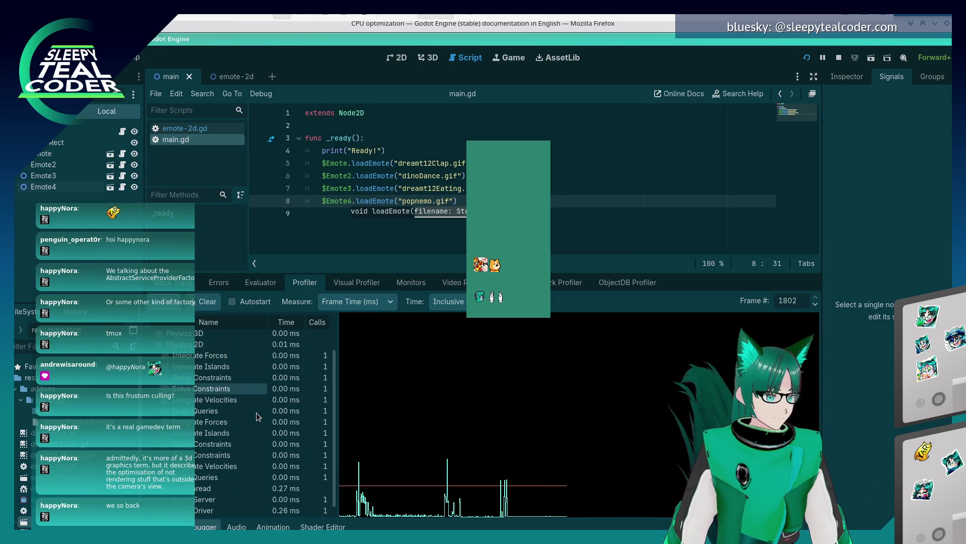
scroll(259, 417, down, 1)
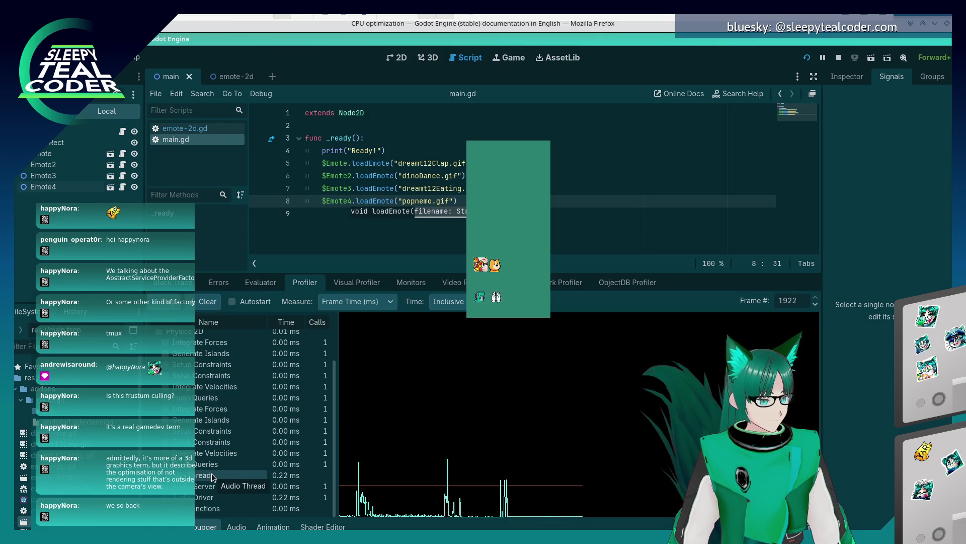
scroll(211, 474, up, 3)
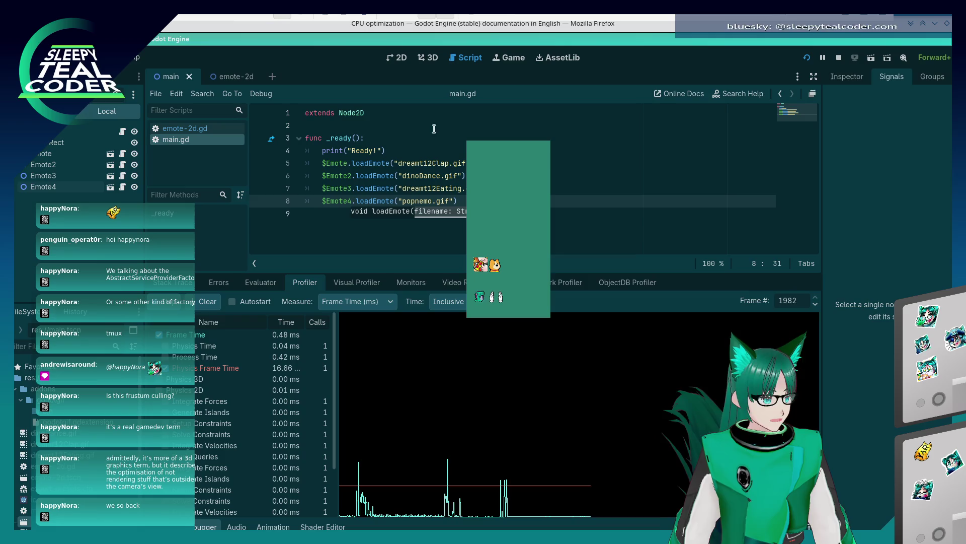
key(alt+Tab)
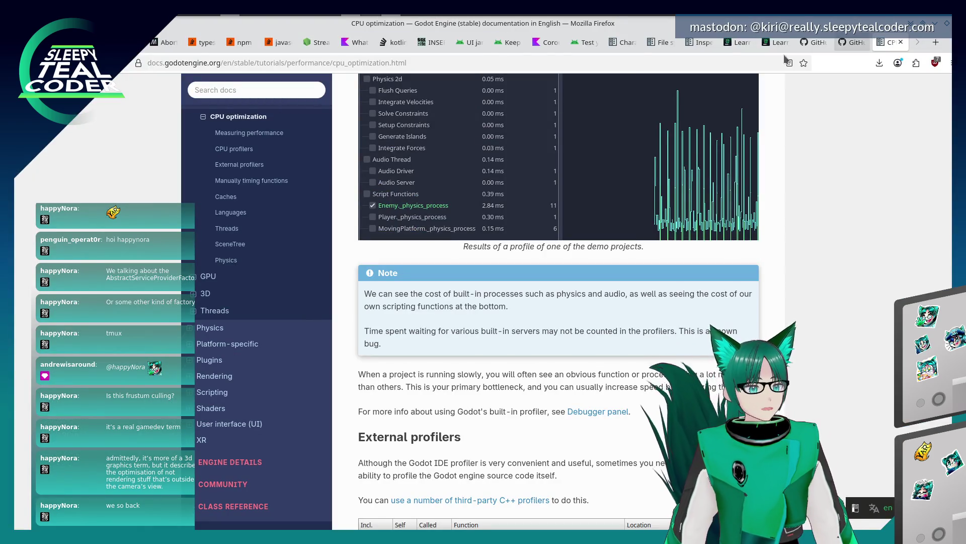
Step: Search Google in a new Firefox tab for 'godot Physis Frame Time'
key(ctrl+l)
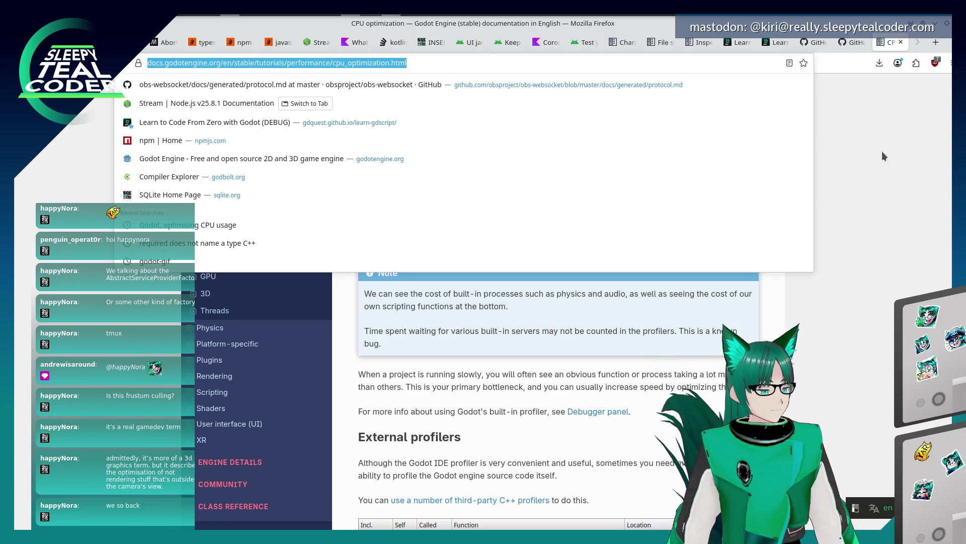
key(ctrl+t)
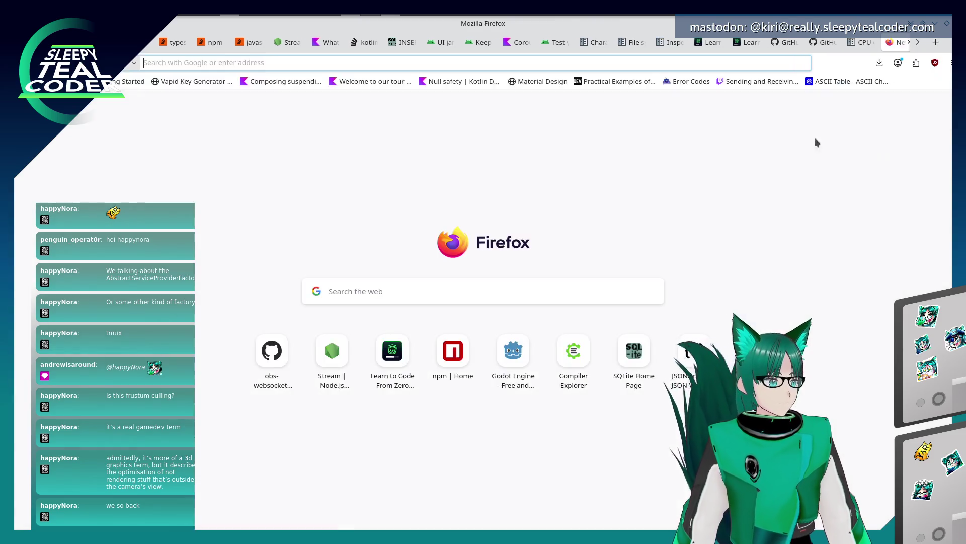
text(google.co.uk)
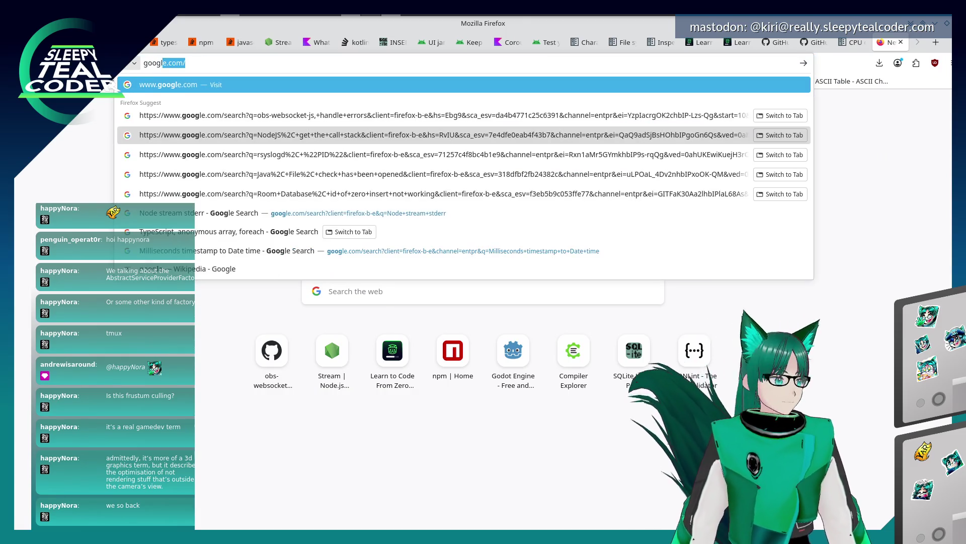
key(BackSpace)
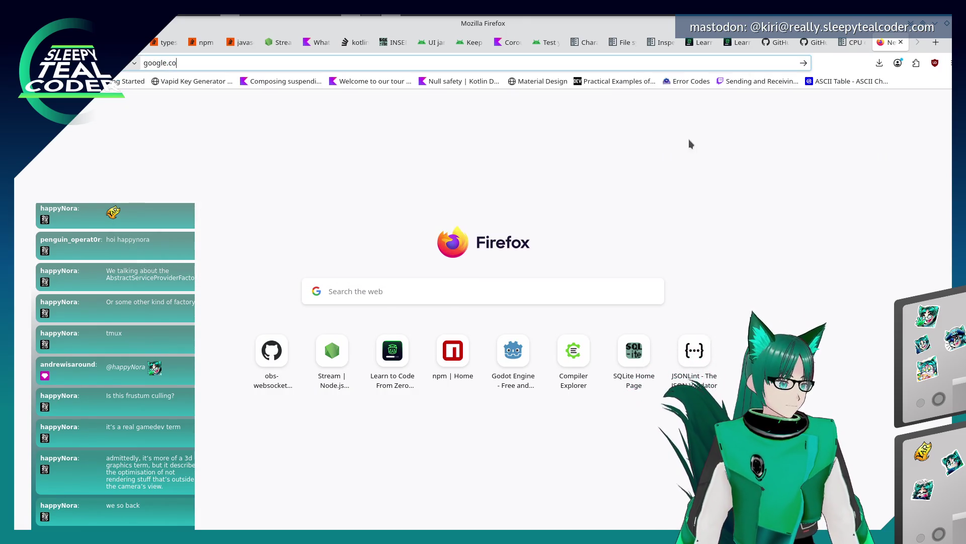
key(BackSpace)
key(BackSpace)
key(BackSpace)
text(Physica)
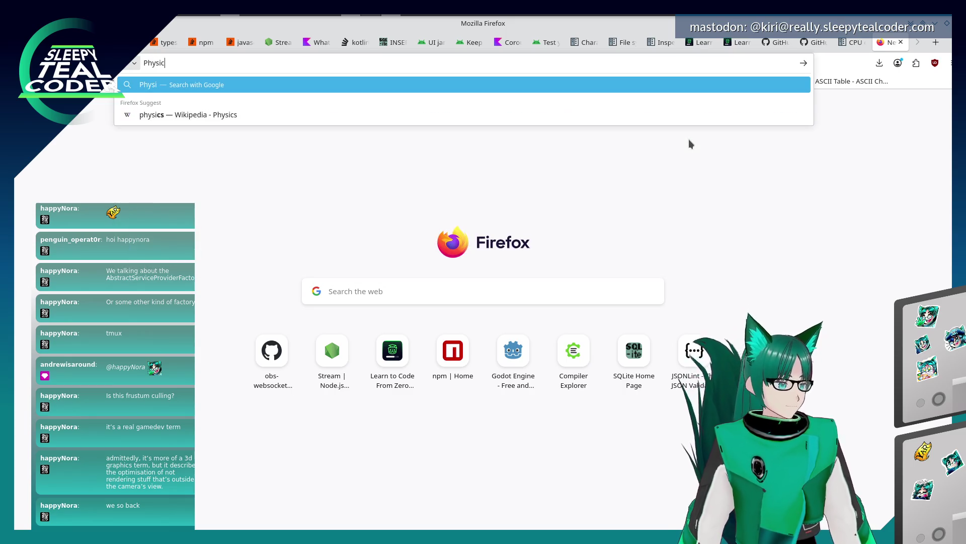
key(BackSpace)
key(BackSpace)
key(BackSpace)
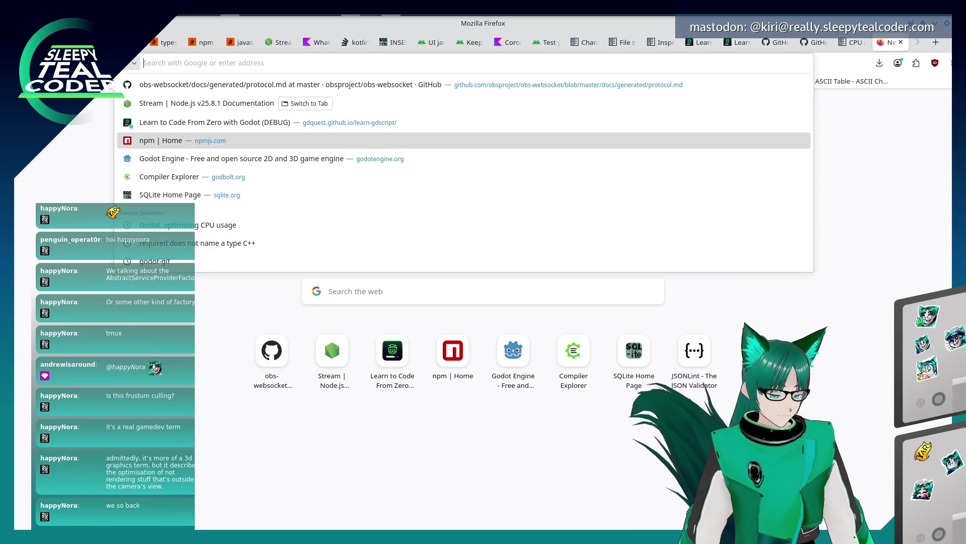
text(godot Physis Frame T)
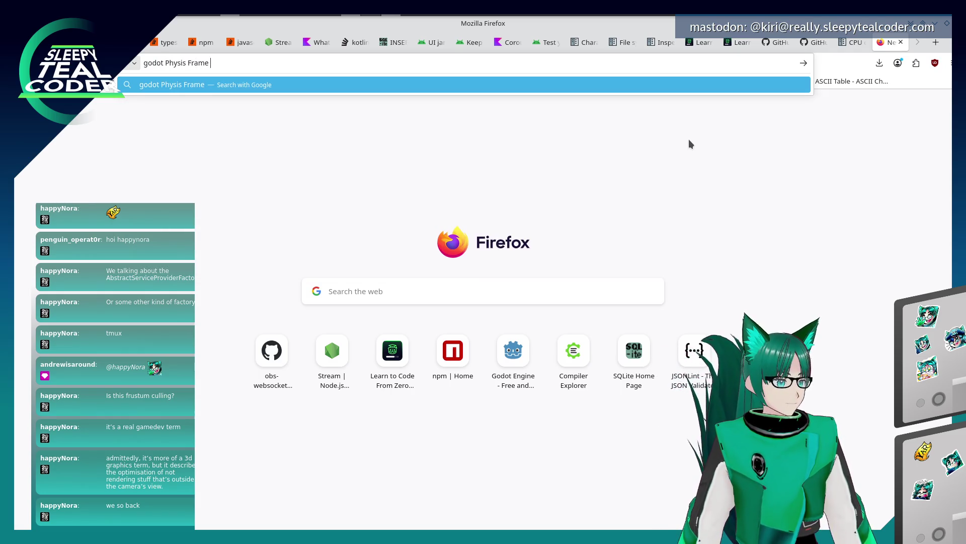
text(ime)
key(Return)
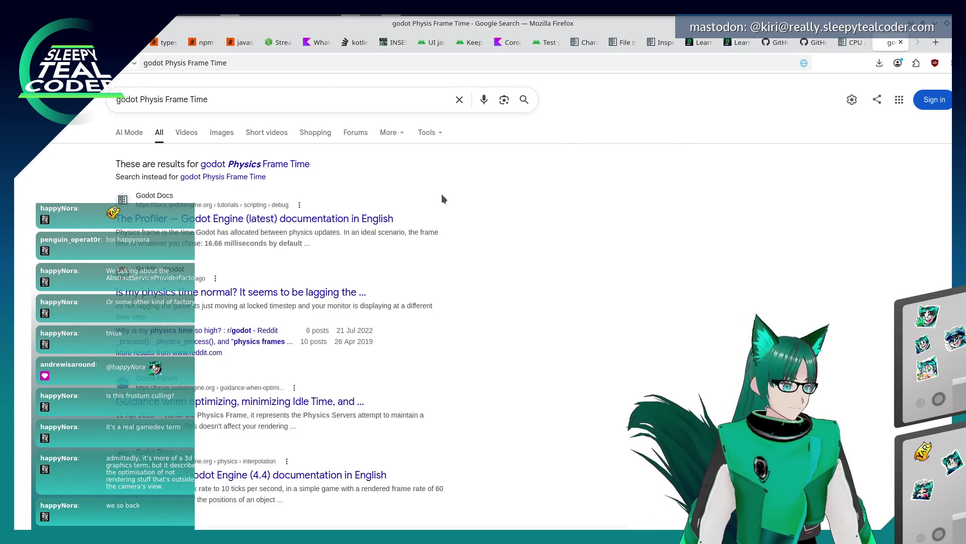
Step: Rerun the search as 'Physics', open The Profiler docs and select 16.66 under measured data
click(214, 164)
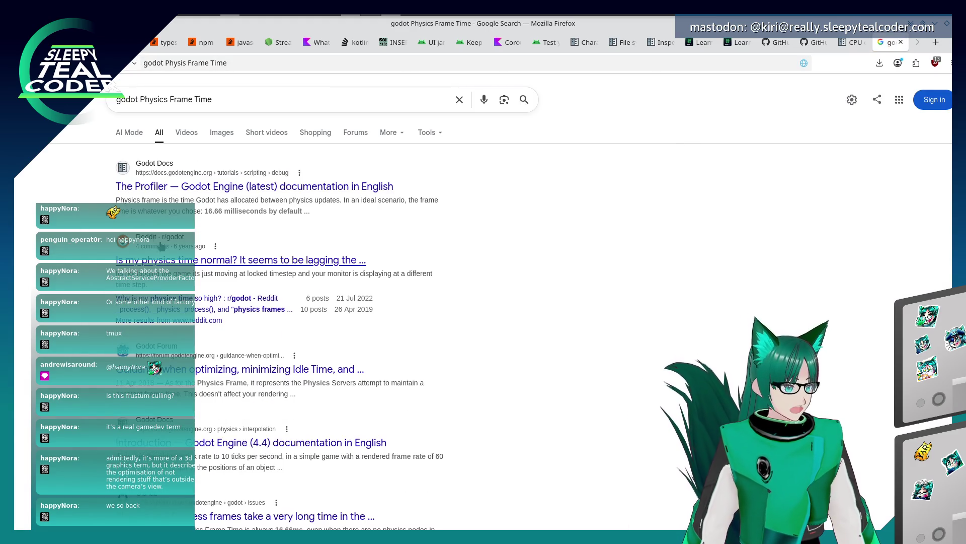
click(219, 191)
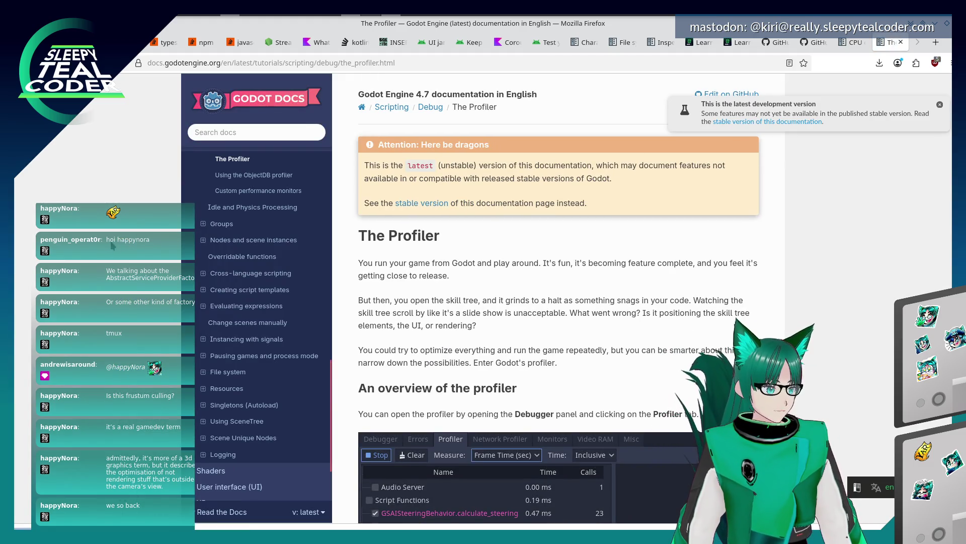
scroll(554, 302, down, 10)
drag(503, 297, 526, 298)
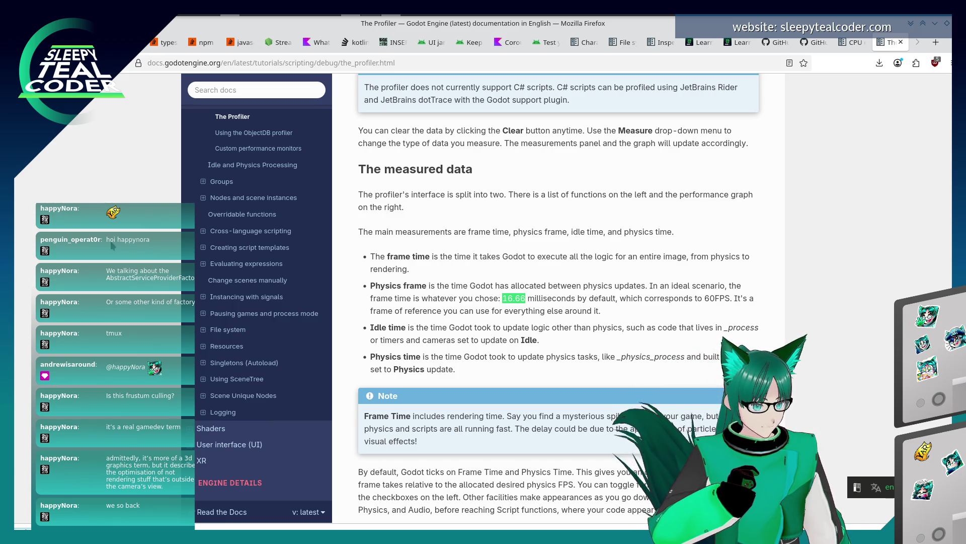
scroll(433, 333, down, 3)
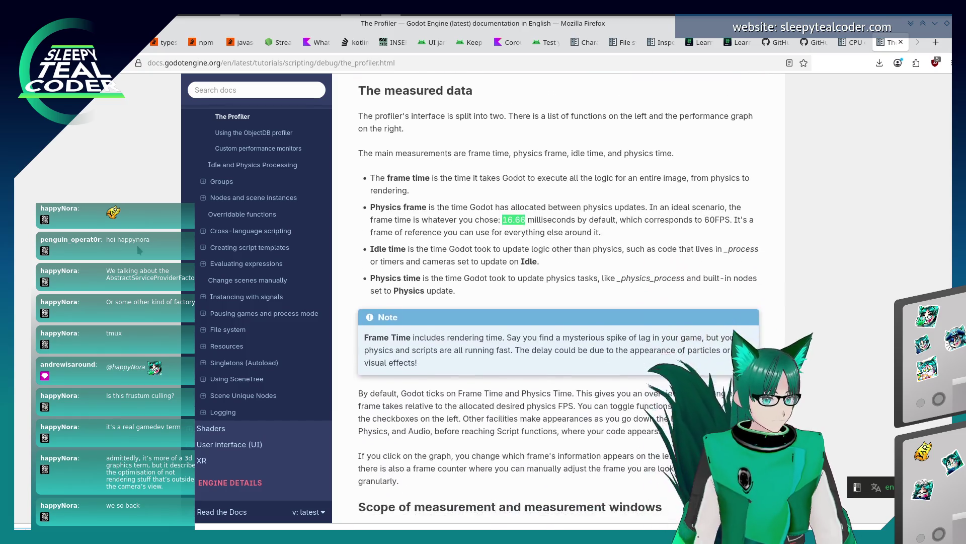
key(alt+Tab)
key(alt+Tab)
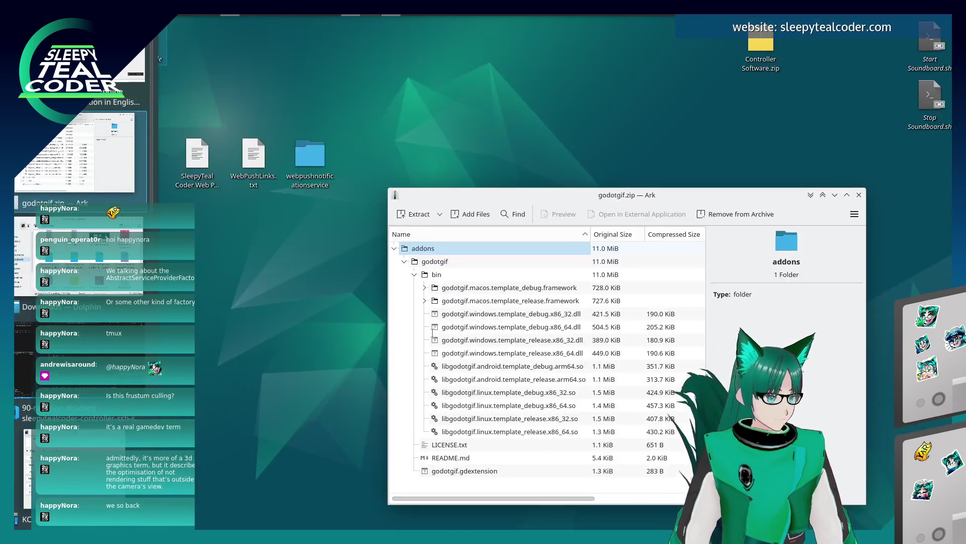
Step: Check the Profiler's Measure (Frame Time) and Time (Inclusive) options, then clear its recorded data
key(alt+Tab)
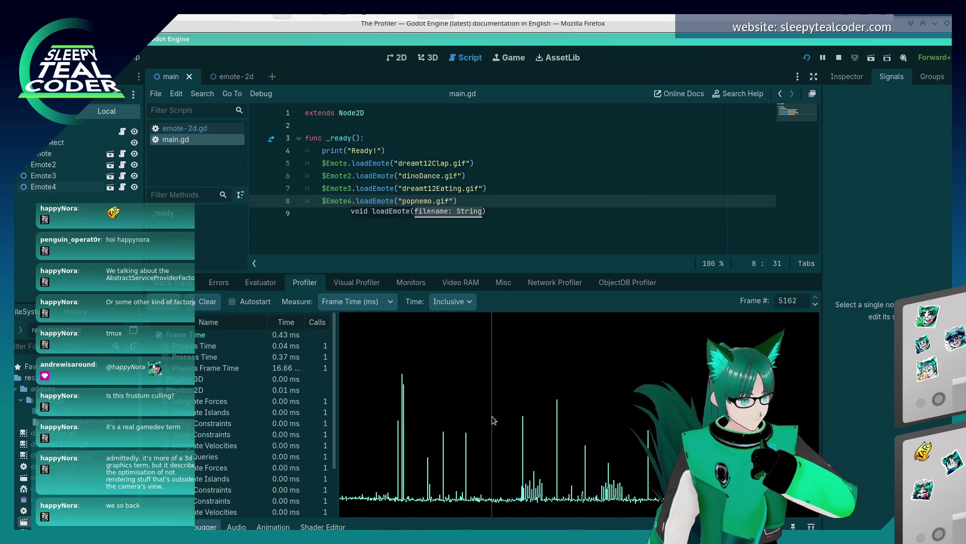
scroll(244, 447, down, 3)
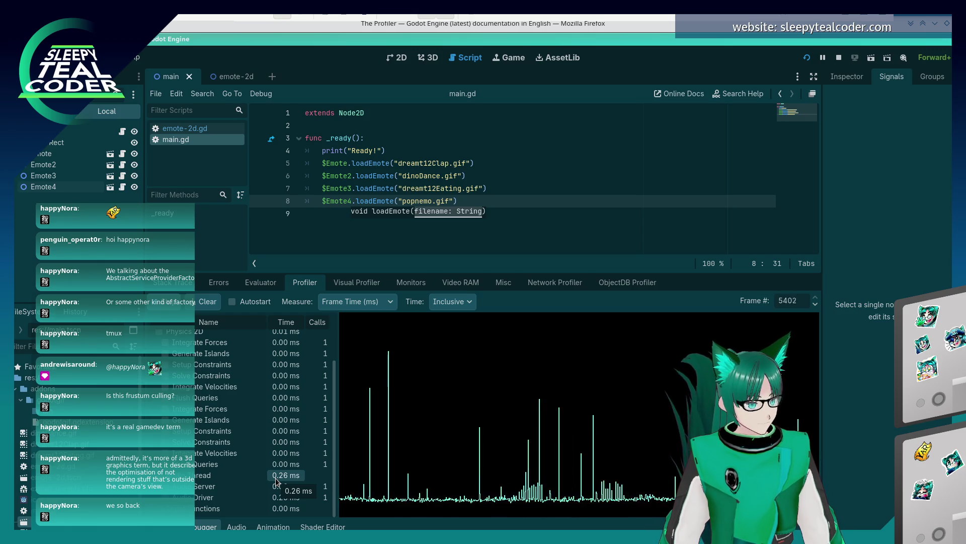
scroll(275, 479, up, 3)
scroll(293, 357, down, 3)
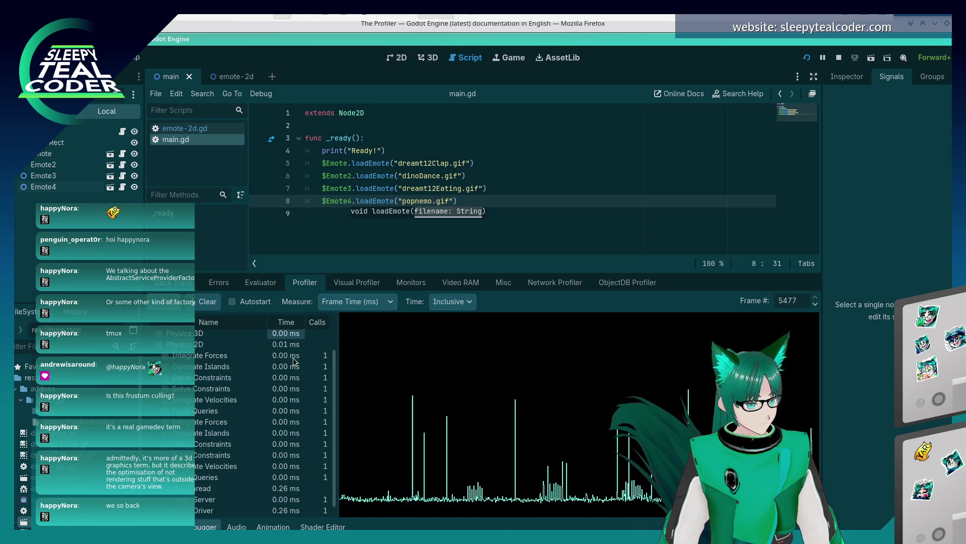
click(376, 300)
click(375, 302)
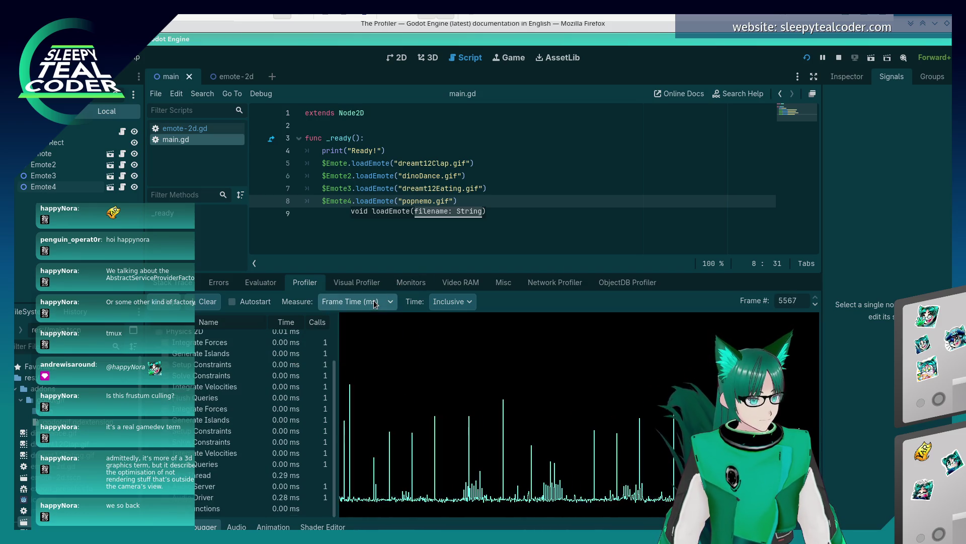
click(449, 301)
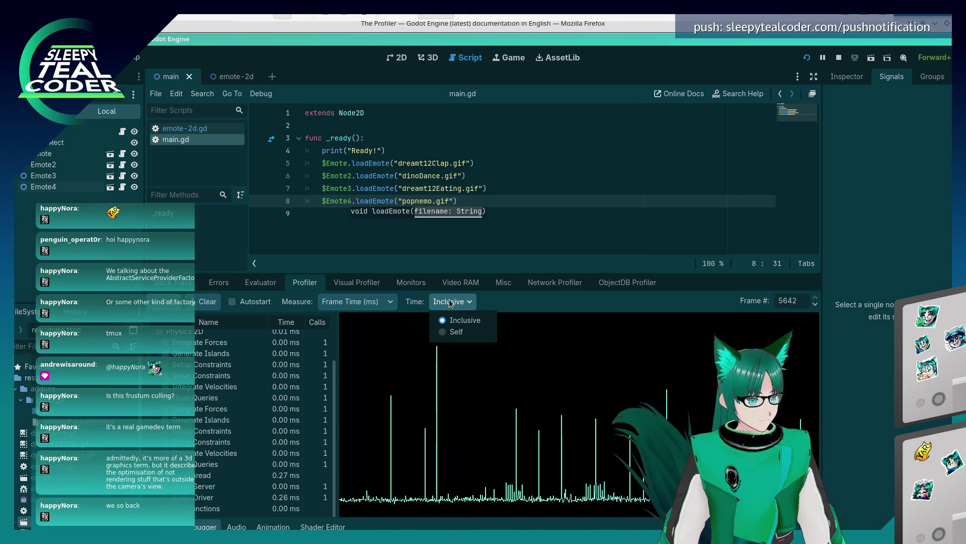
click(414, 314)
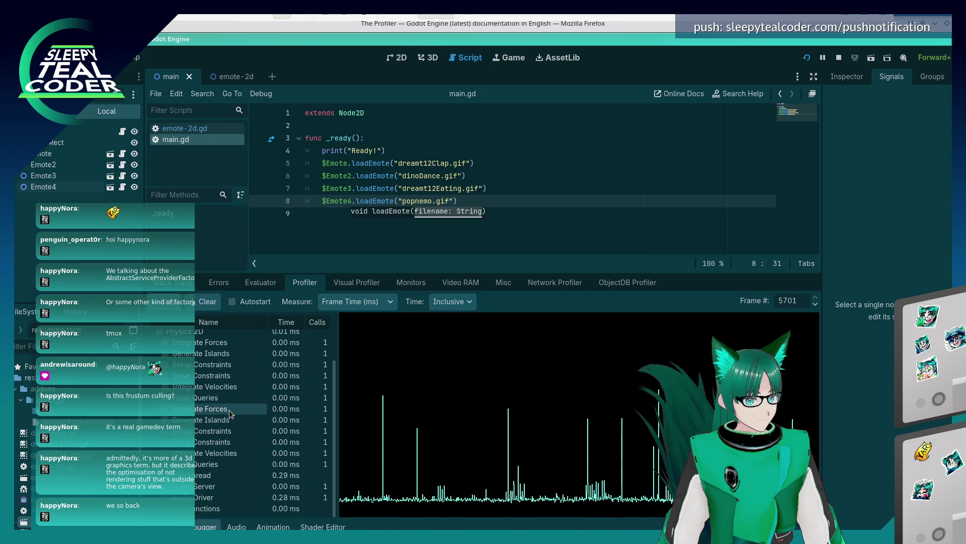
scroll(230, 411, up, 3)
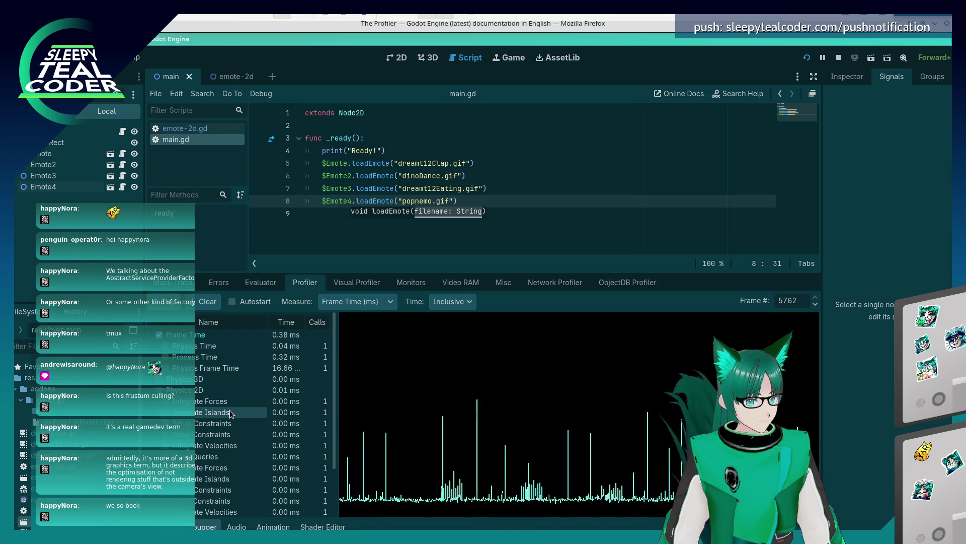
click(207, 302)
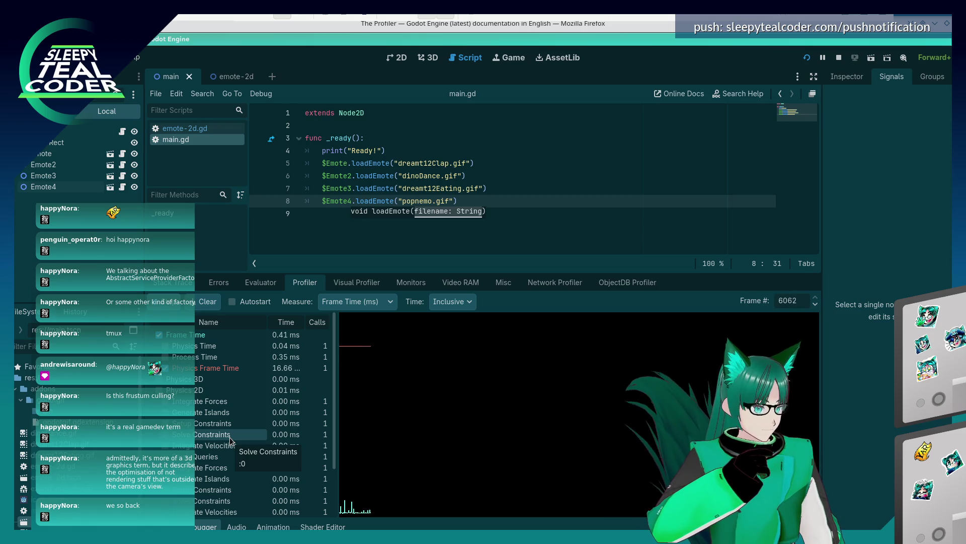
Step: Drag the running game window's edges to shrink it into a small narrow strip
key(alt+Tab)
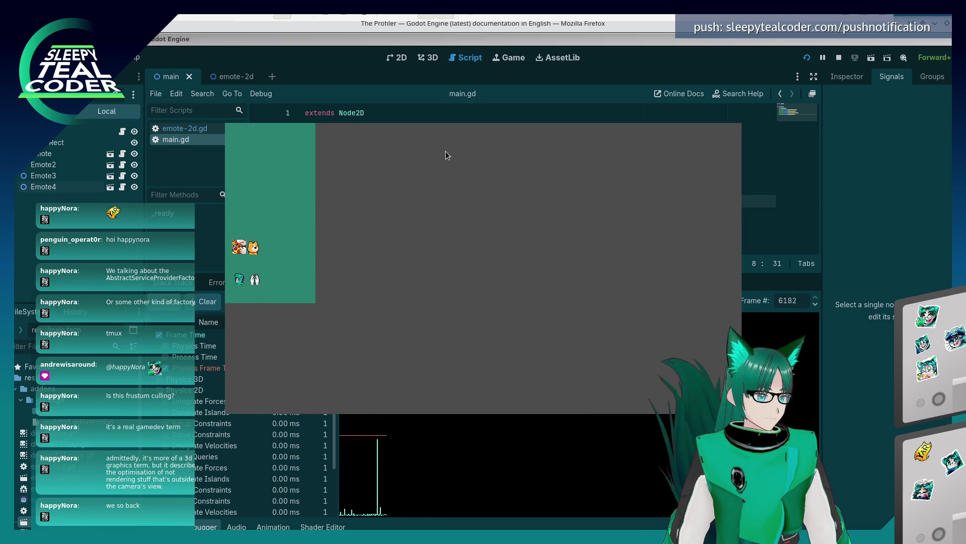
drag(446, 145, 595, 123)
mouse_move(570, 319)
mouse_down()
mouse_move(586, 166)
mouse_move(454, 187)
mouse_up()
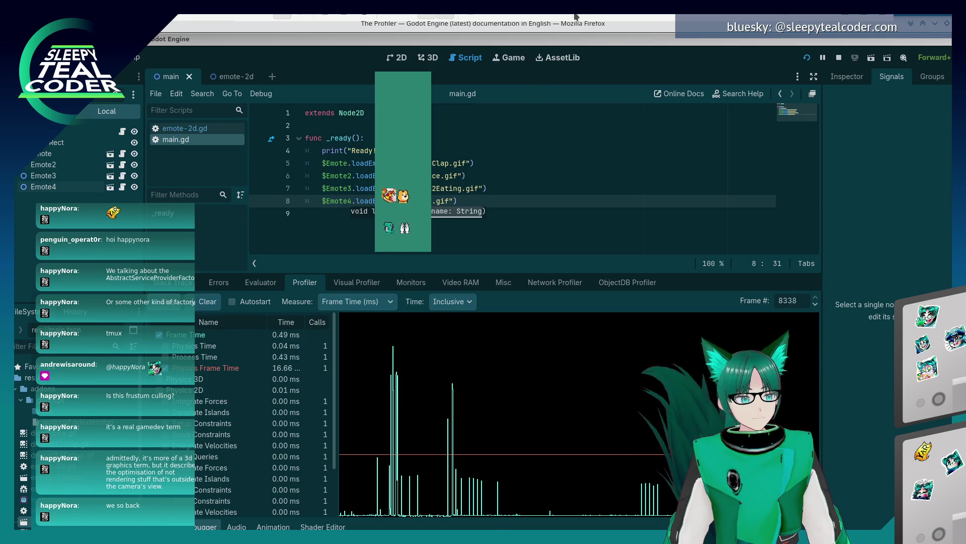
Step: Open KCalc in simple mode over the profiler docs and compute 0.50 × 30
key(alt+Tab)
click(606, 134)
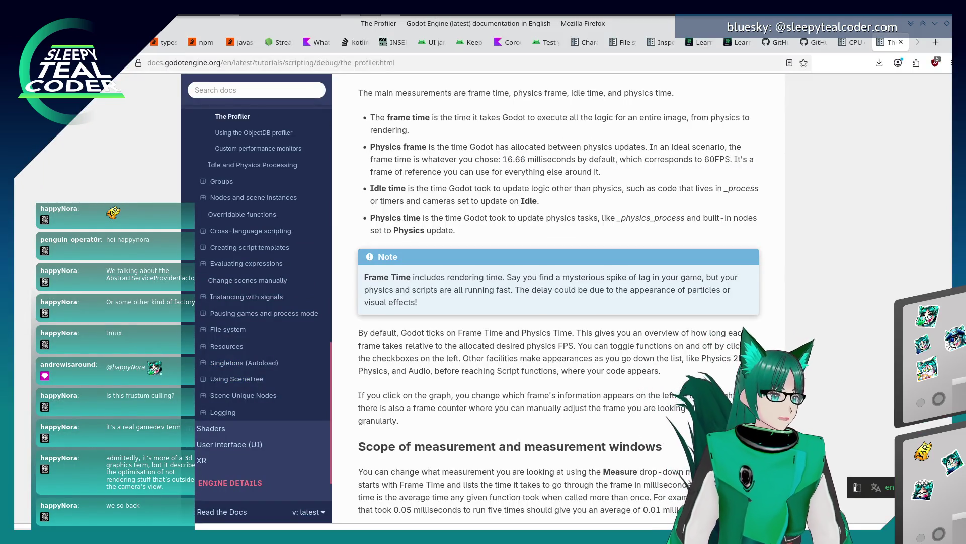
key(XF86Calculator)
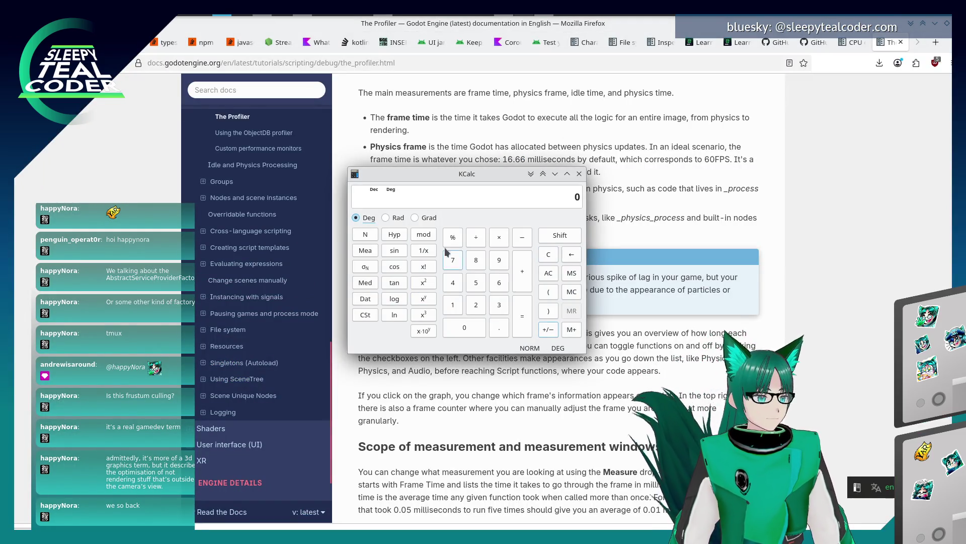
key(ctrl+1)
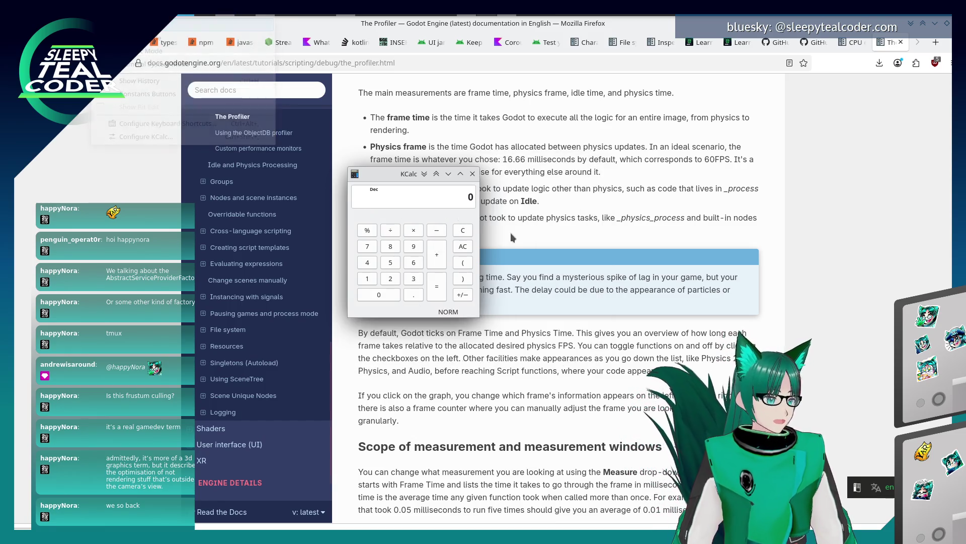
text(0.50)
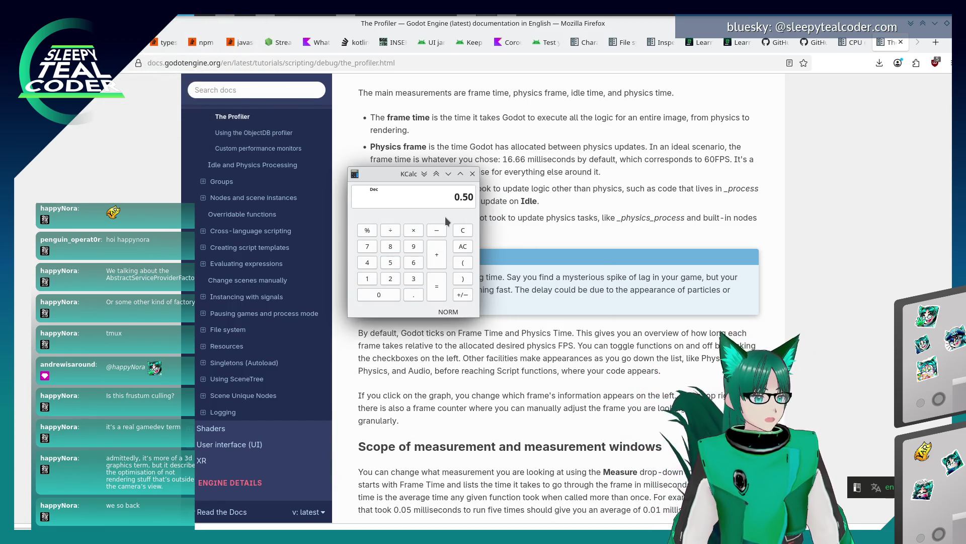
text(*30)
key(Return)
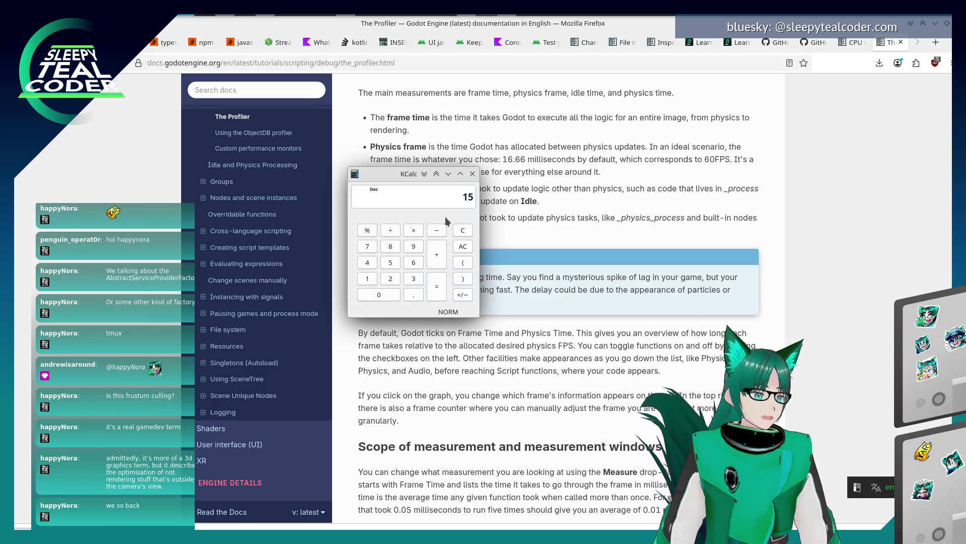
Step: Evaluate the multiplication by 15, leaving 1.5 on the KCalc display
text(100)
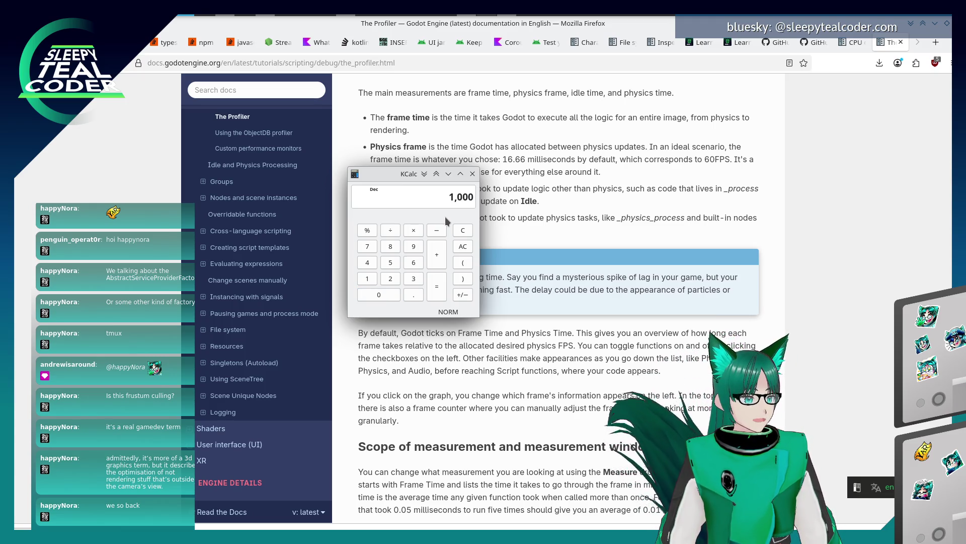
text(100)
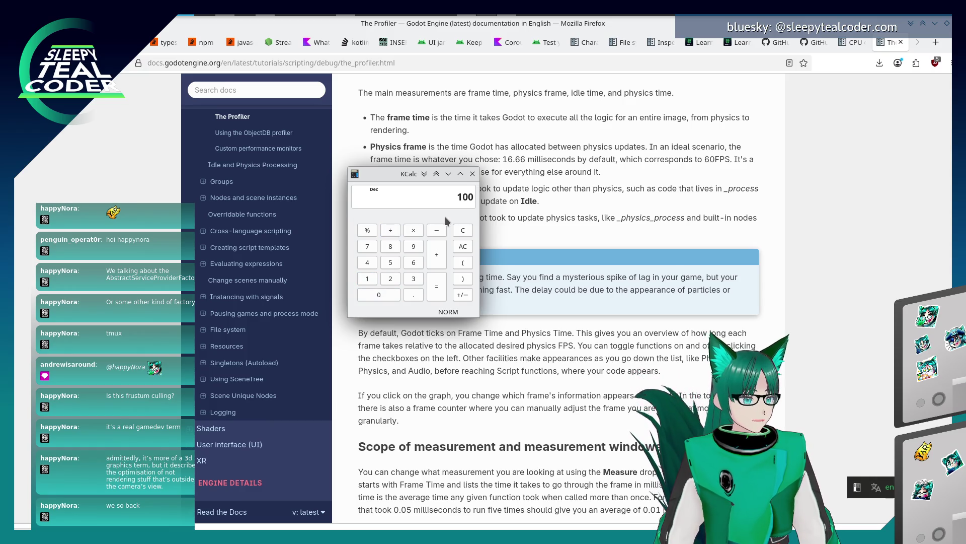
text(0*15)
key(Return)
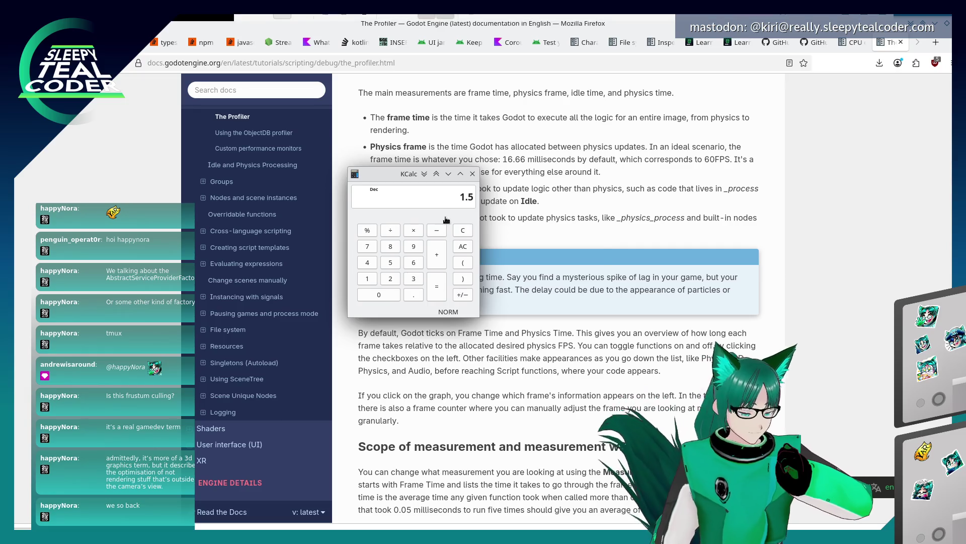
key(alt+Tab)
key(alt+Tab)
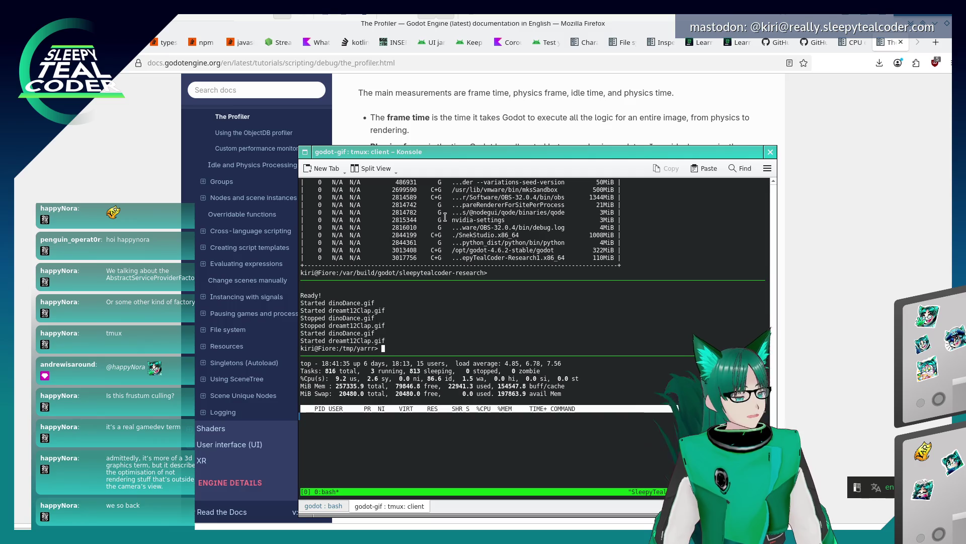
Step: Switch away from the Konsole terminal to the Godot editor window
key(alt+Tab)
key(alt+Tab)
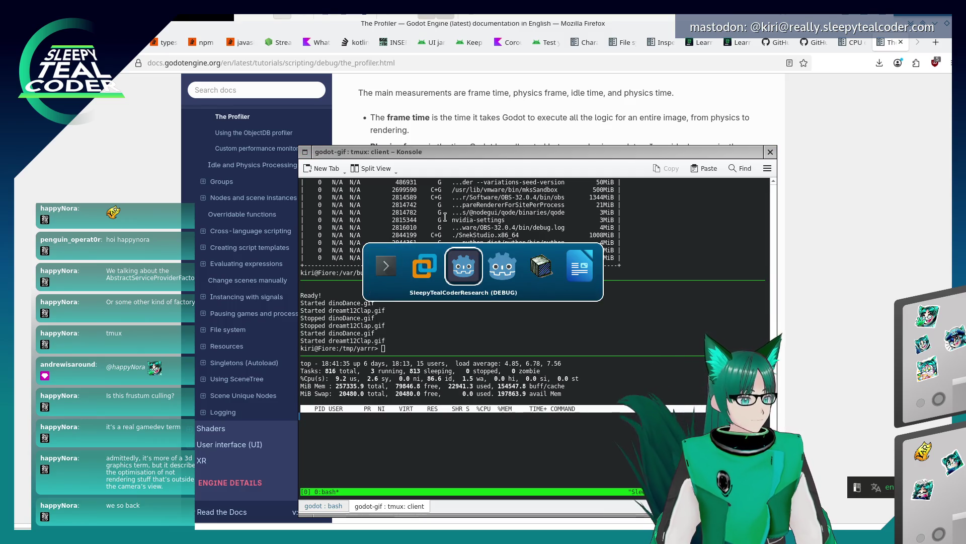
key(alt+Tab)
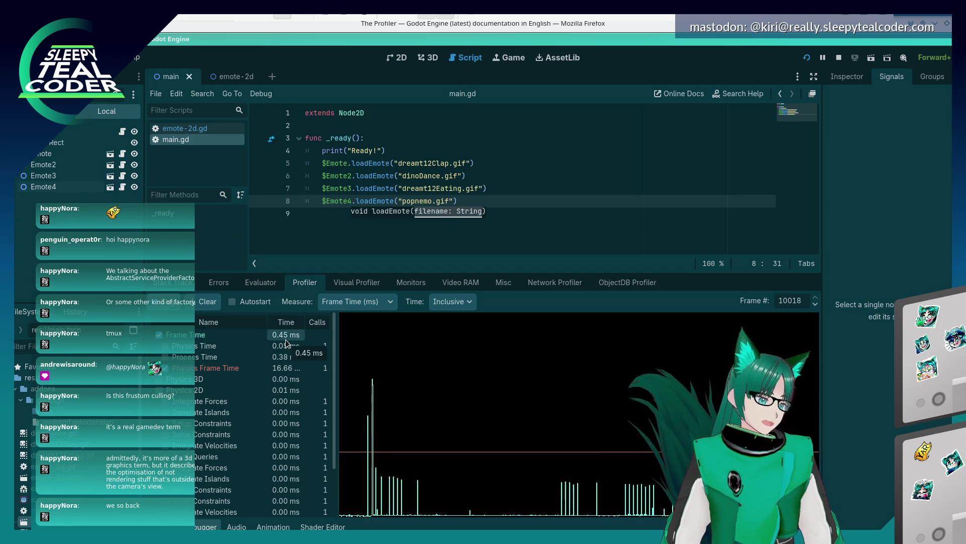
Step: Bring the SleepyTealCoderResearch (DEBUG) game window forward, then return to the docs and KCalc
key(alt+Tab)
key(Tab)
key(Tab)
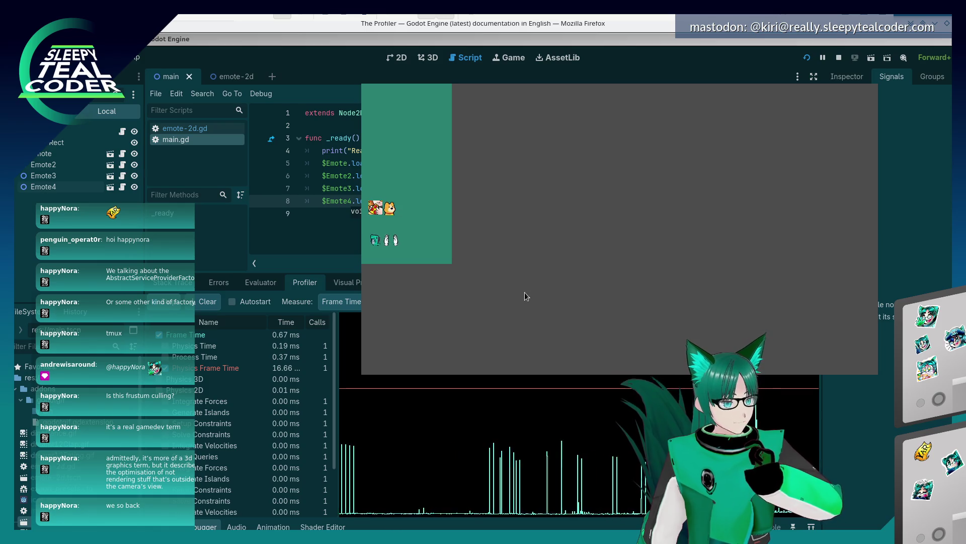
key(alt+Tab)
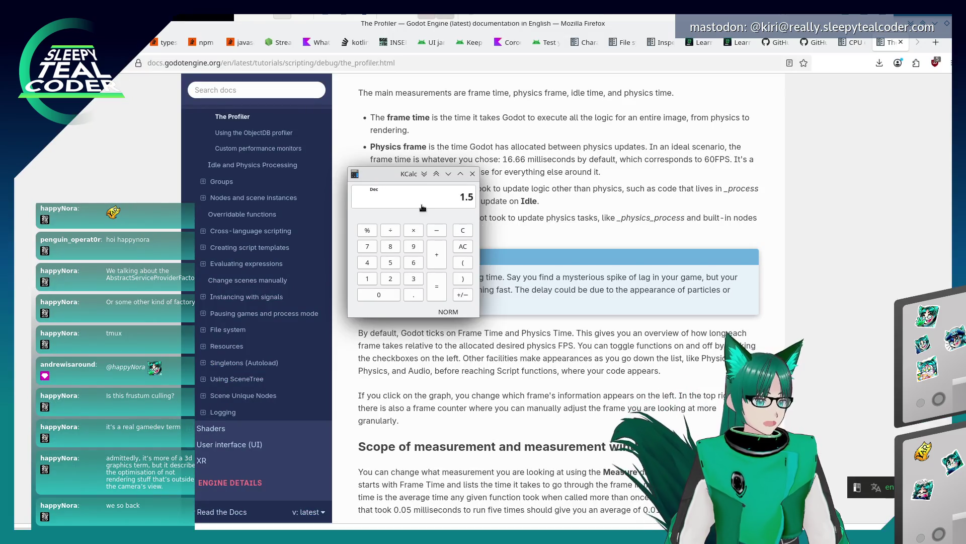
Step: Clear KCalc and compute 0.8 × 30 = 24 after checking the profiler times
key(Escape)
text(0.8)
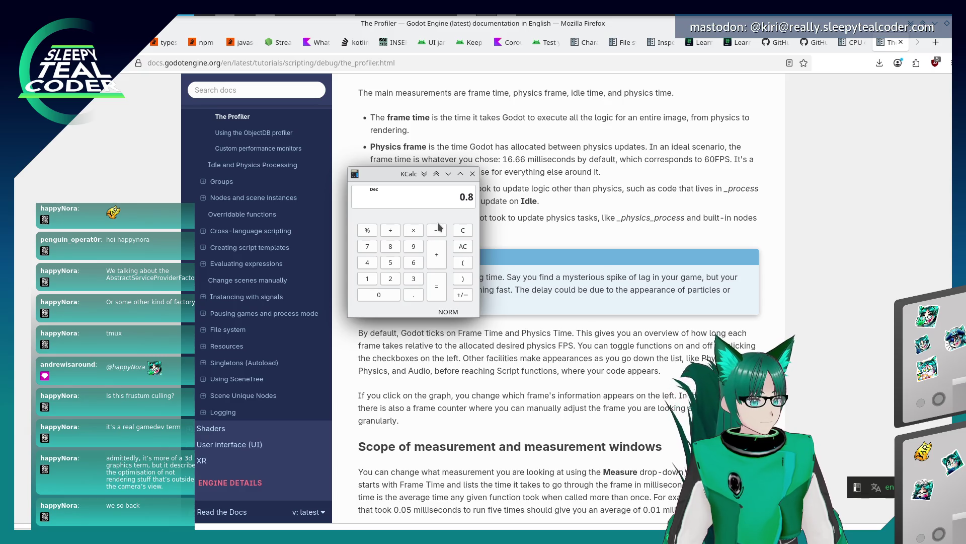
key(alt+Tab)
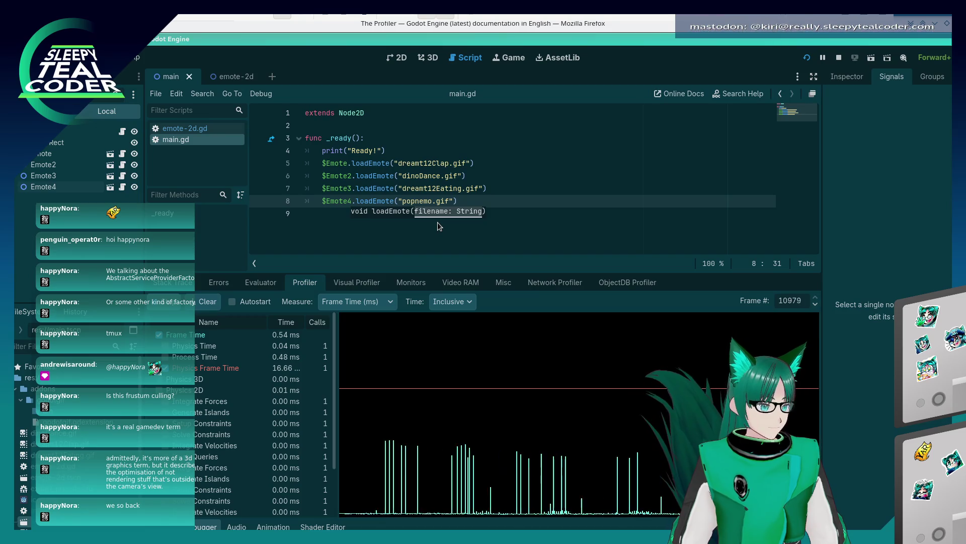
key(alt+Tab)
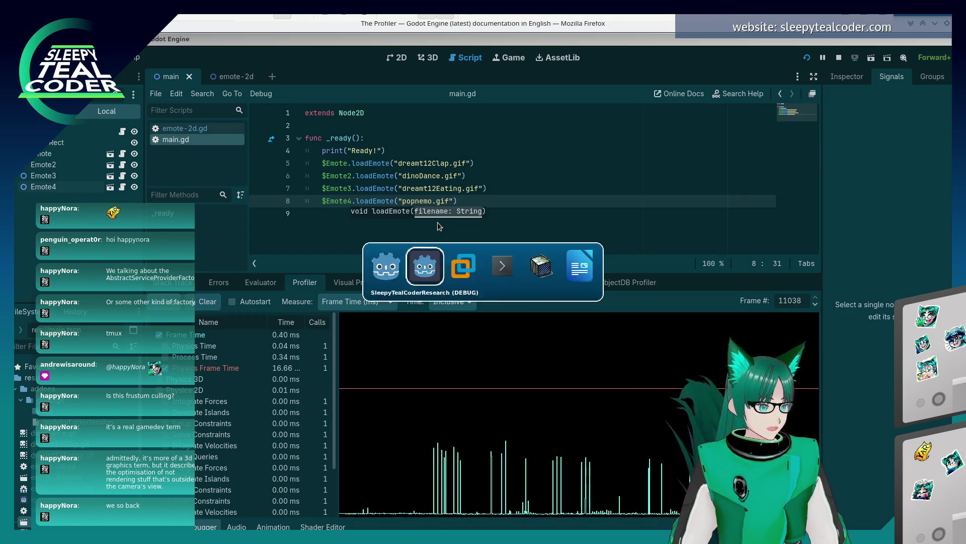
key(alt+Tab)
key(alt+Tab)
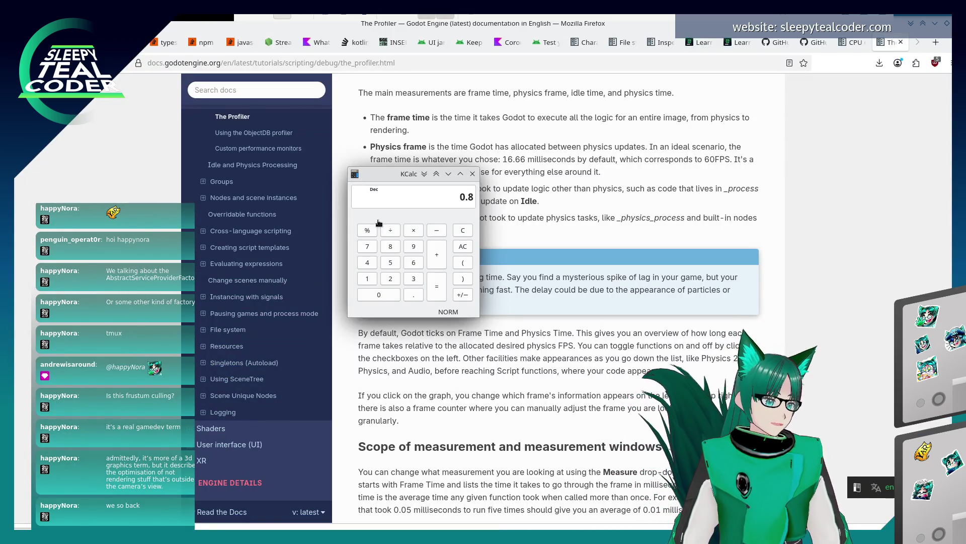
text(*30)
key(Return)
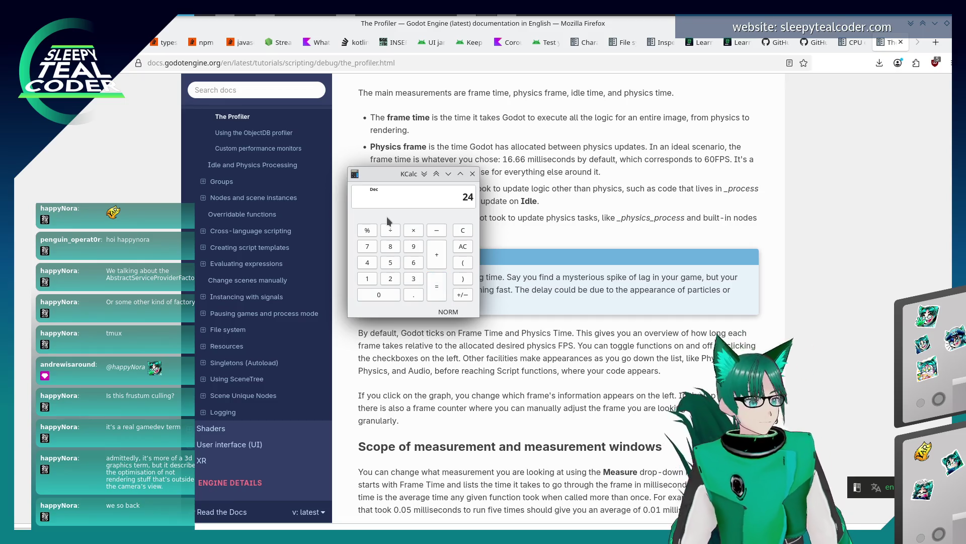
Step: Divide by 1000 and multiply by 24 for 2.4, then clear KCalc and return to Godot
text(/100)
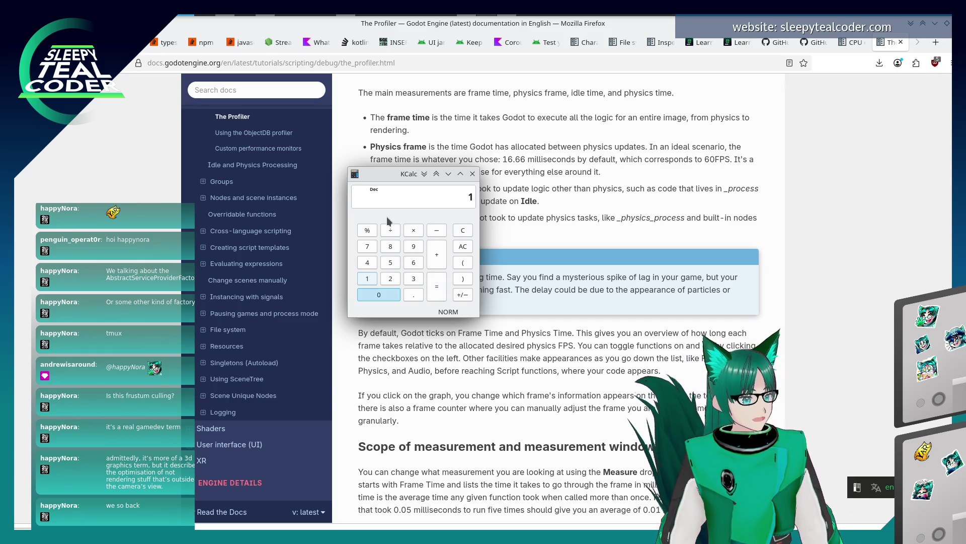
text(0)
key(Return)
text(*24)
key(Return)
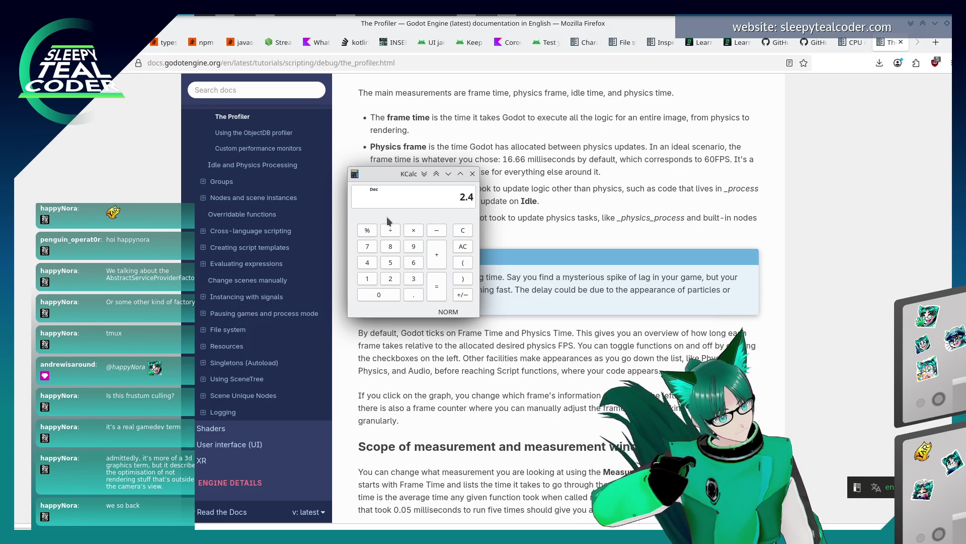
key(Escape)
key(alt+Tab)
key(Tab)
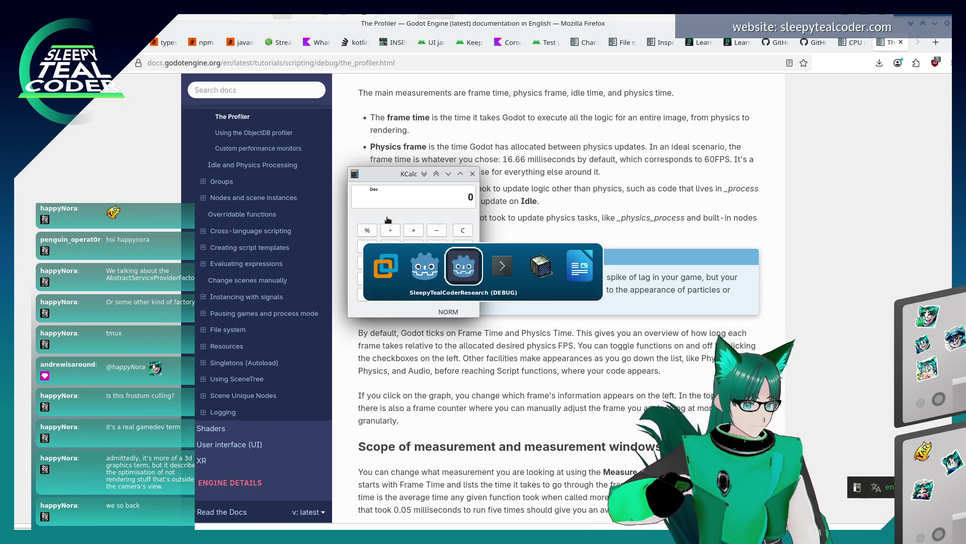
key(alt+Tab)
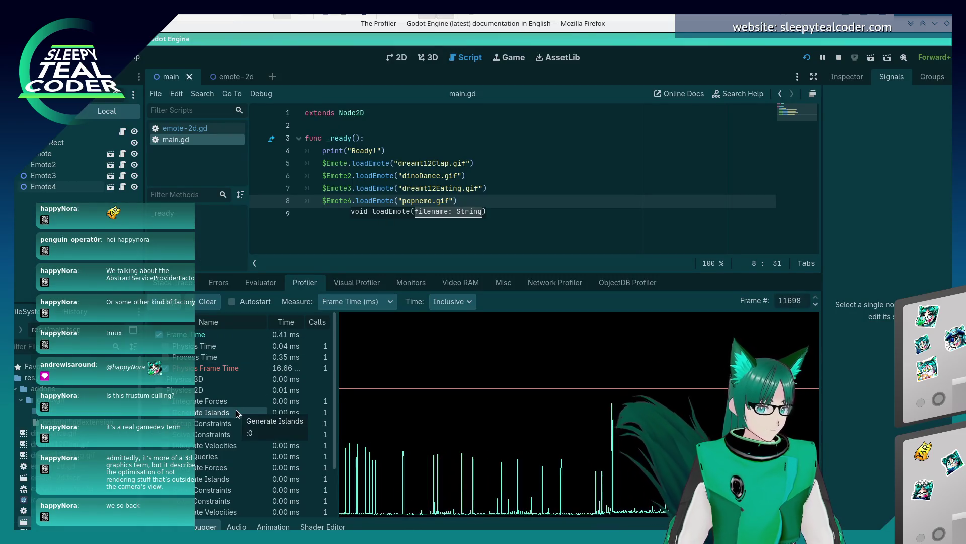
Step: Clear the Godot profiler data, then bring the Firefox docs page and KCalc forward
click(207, 301)
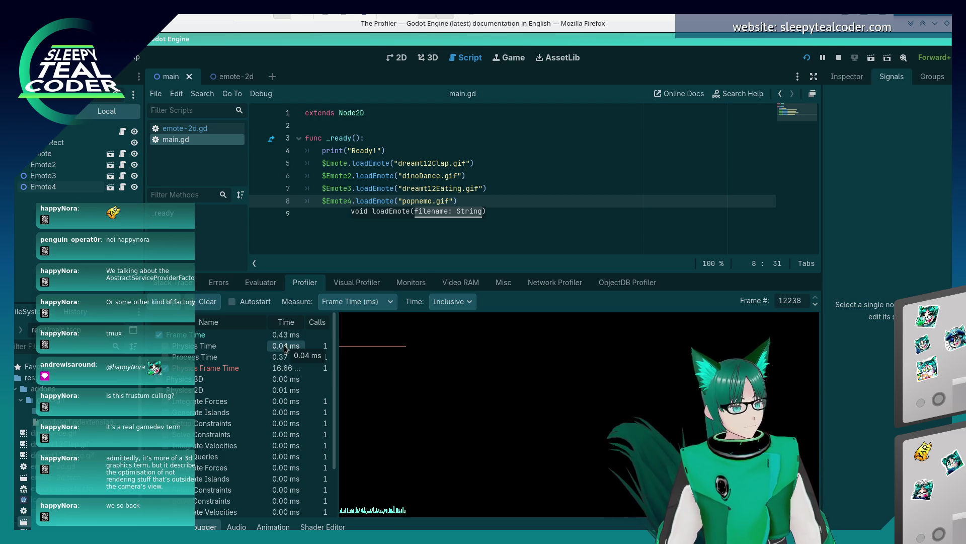
key(alt+Tab)
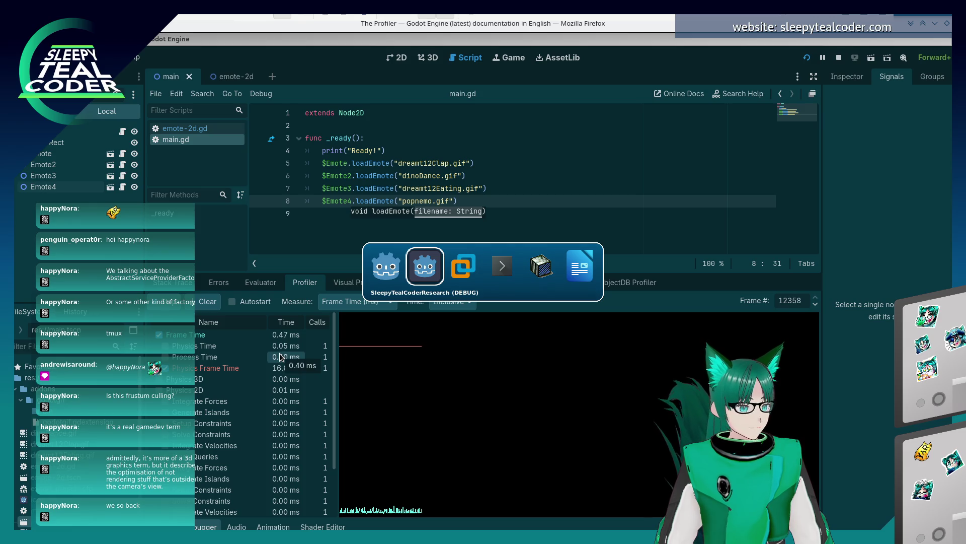
key(alt+Tab)
key(alt+shift+Tab)
click(479, 15)
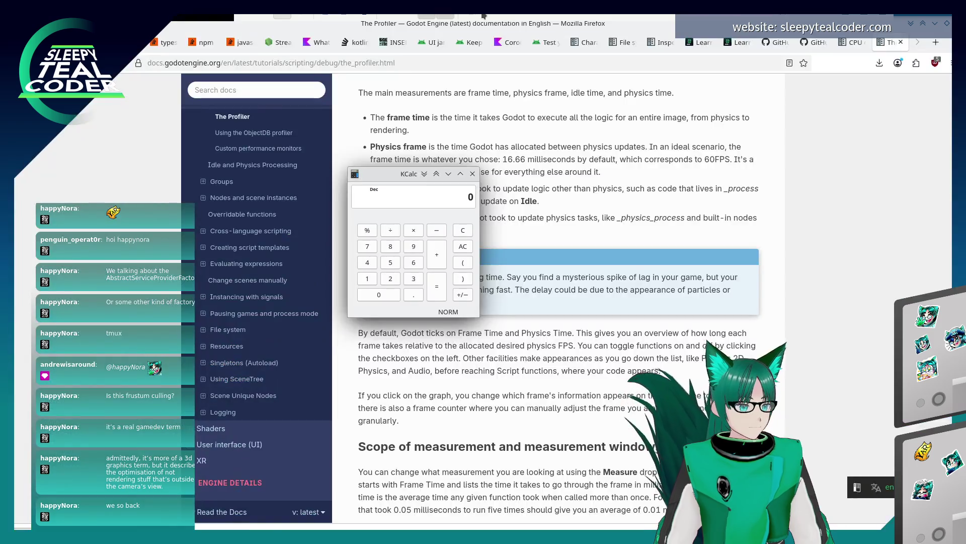
Step: Reset KCalc, compute 100 ÷ 1000 = 0.1, then 0.1 × 30 = 3
text(1)
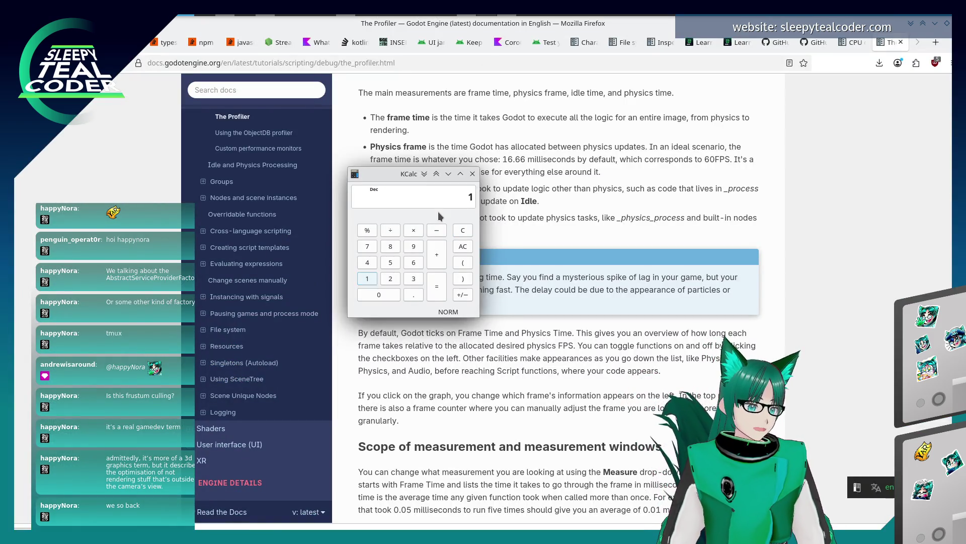
key(Delete)
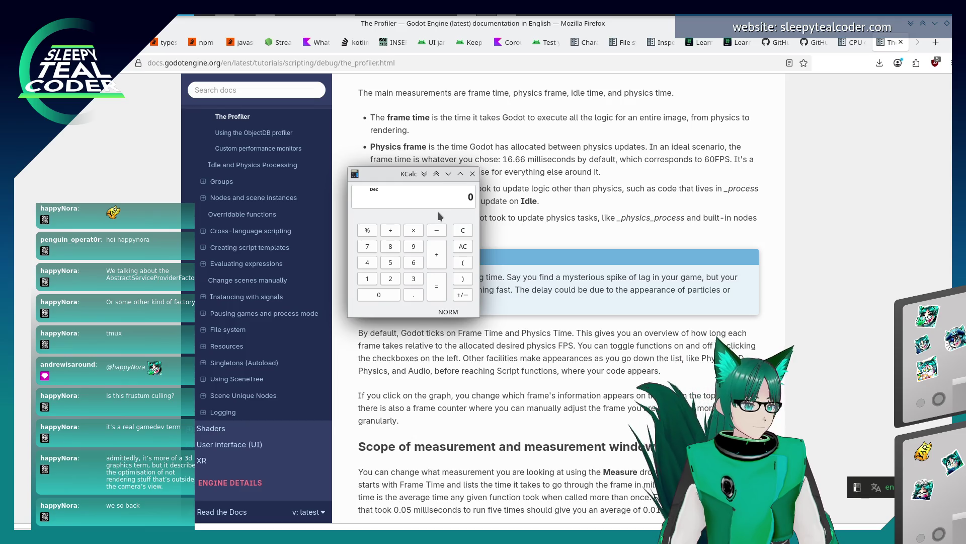
text(1000)
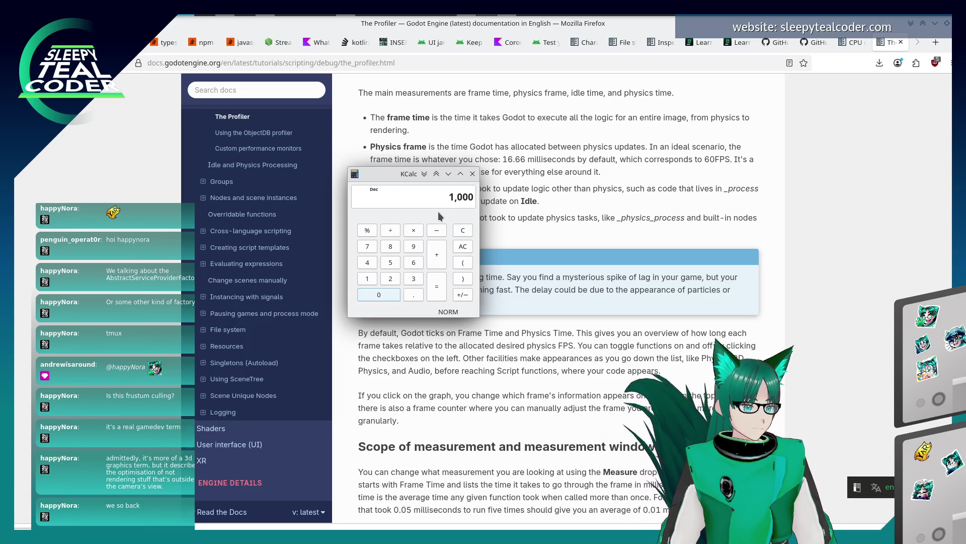
key(BackSpace)
key(BackSpace)
key(BackSpace)
text(00/10)
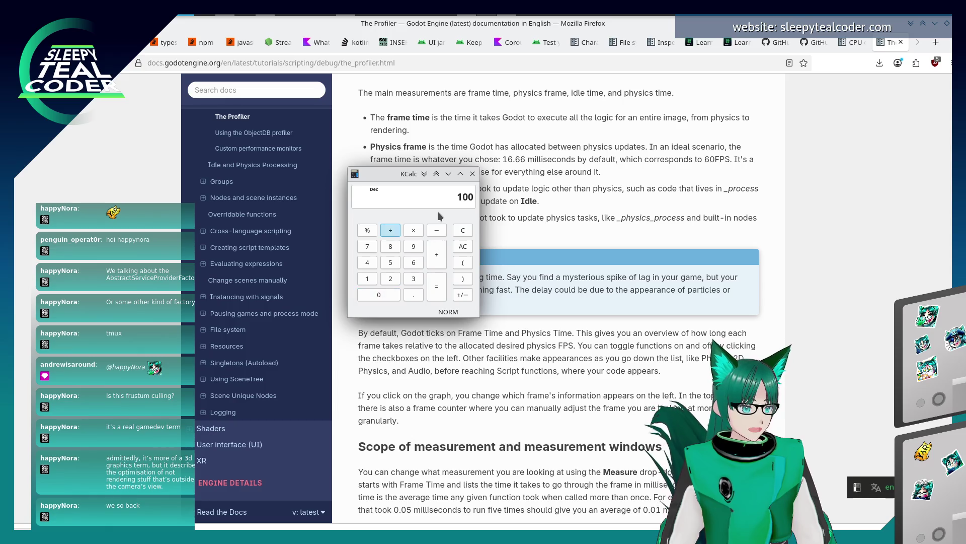
text(00)
key(Return)
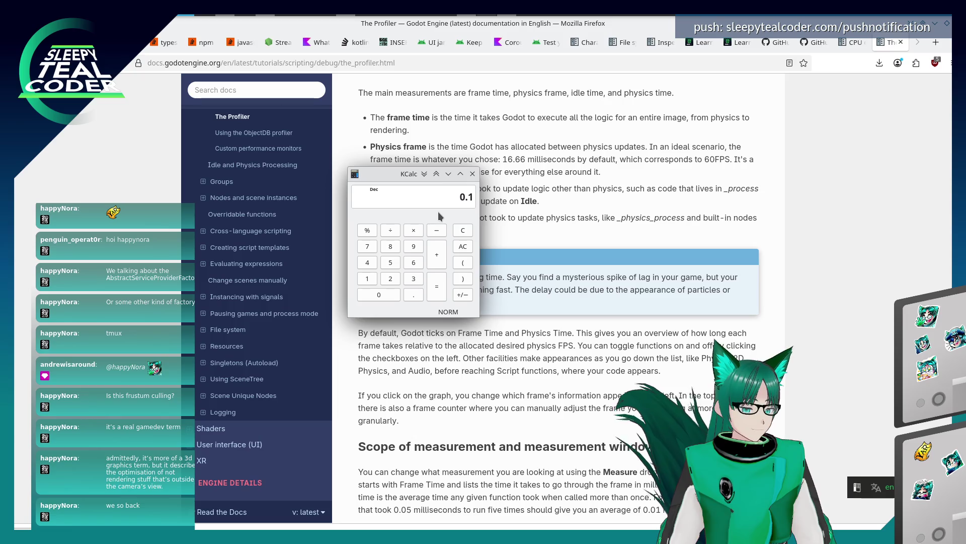
text(*30)
key(Return)
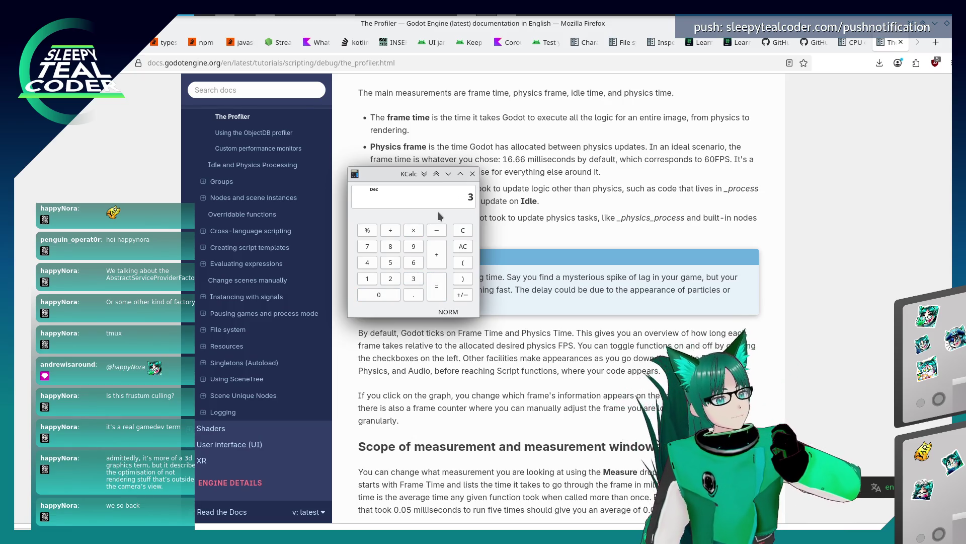
key(alt+Tab)
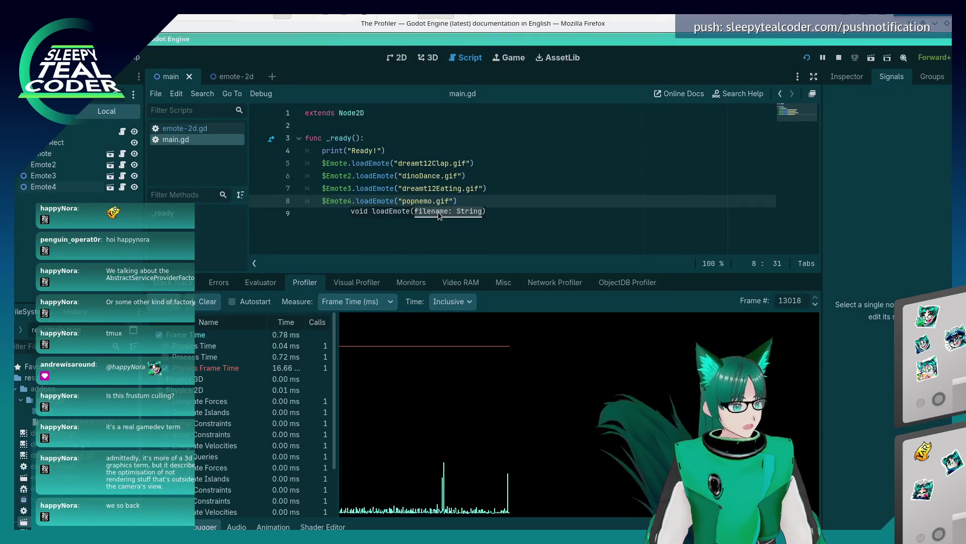
Step: Scroll the Profiler list down to the audio rows and open the Project menu
scroll(252, 452, down, 3)
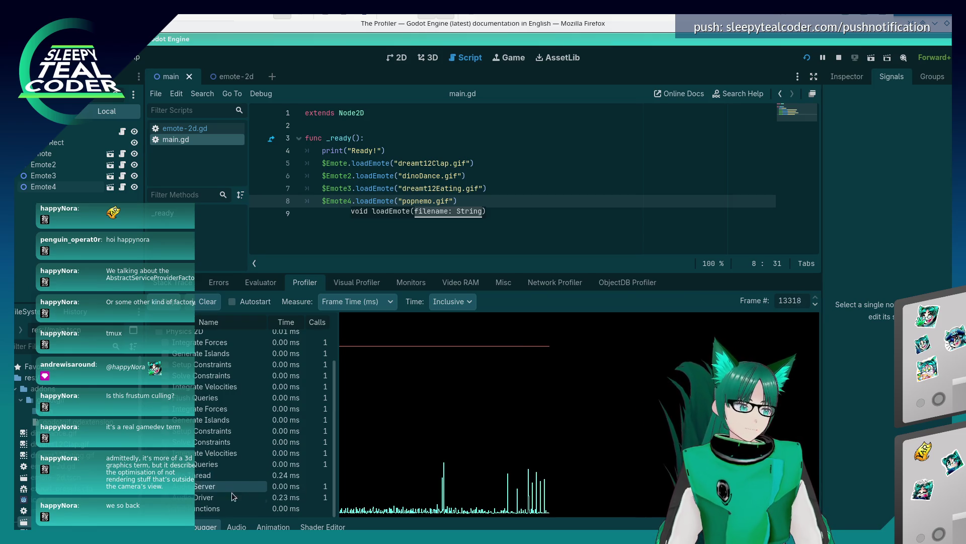
click(47, 58)
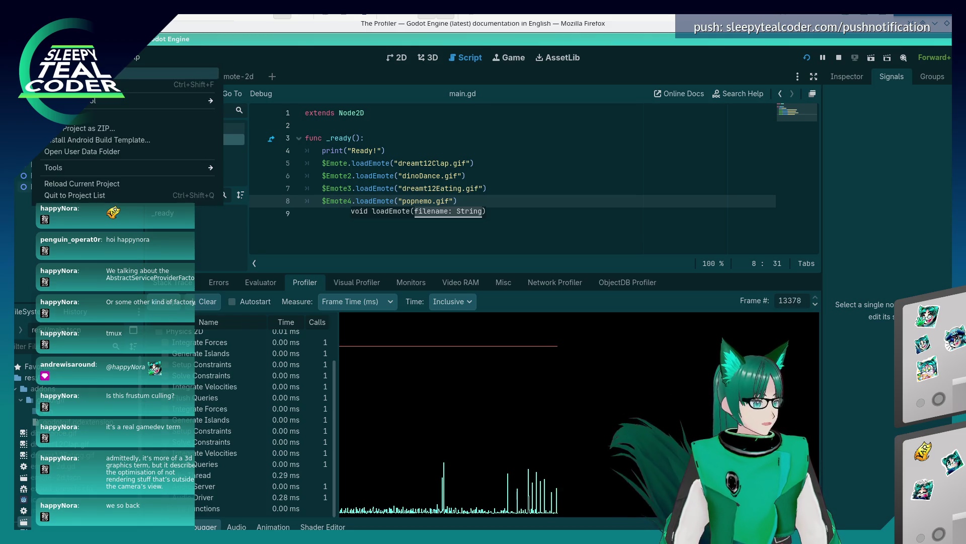
Step: Stop the running game, open Project Settings, and filter the settings by 'audio'
click(835, 59)
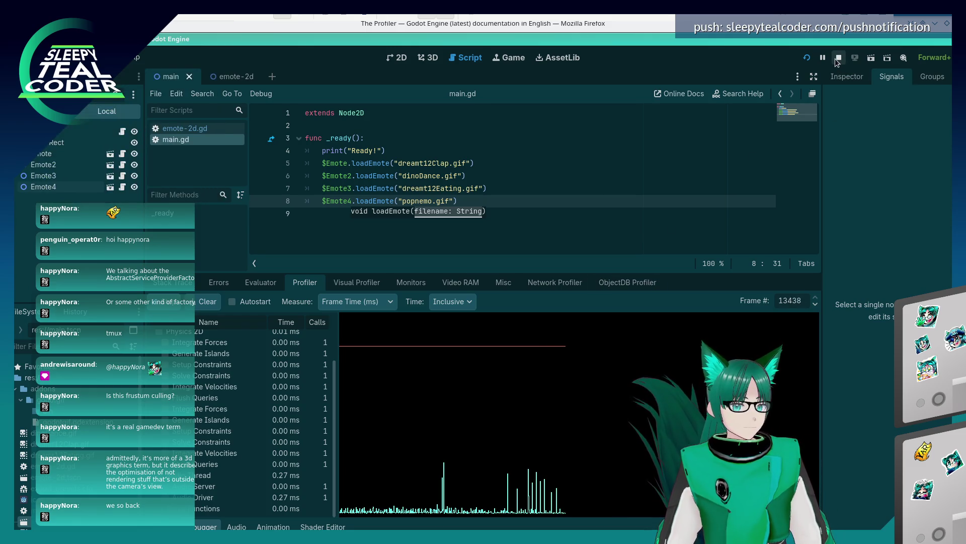
click(835, 59)
click(48, 58)
click(66, 72)
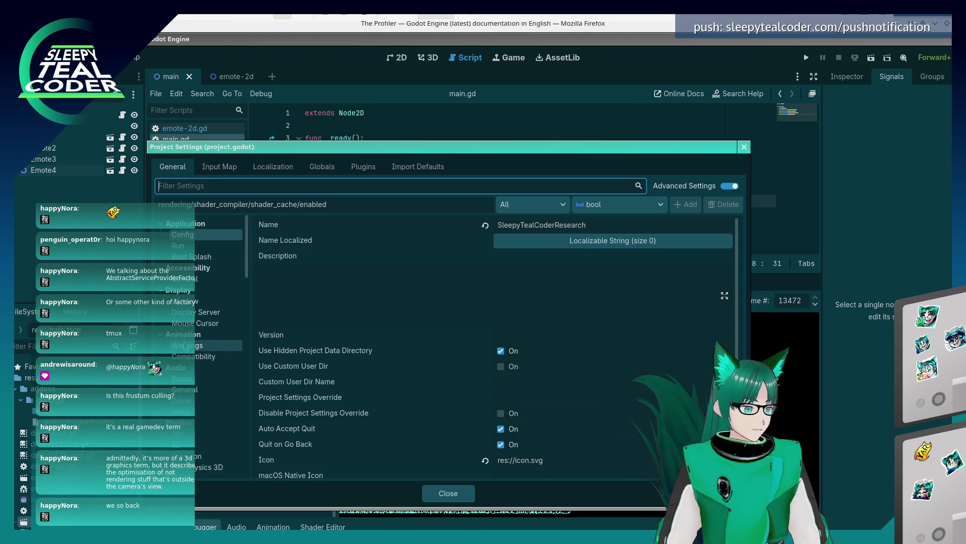
click(185, 380)
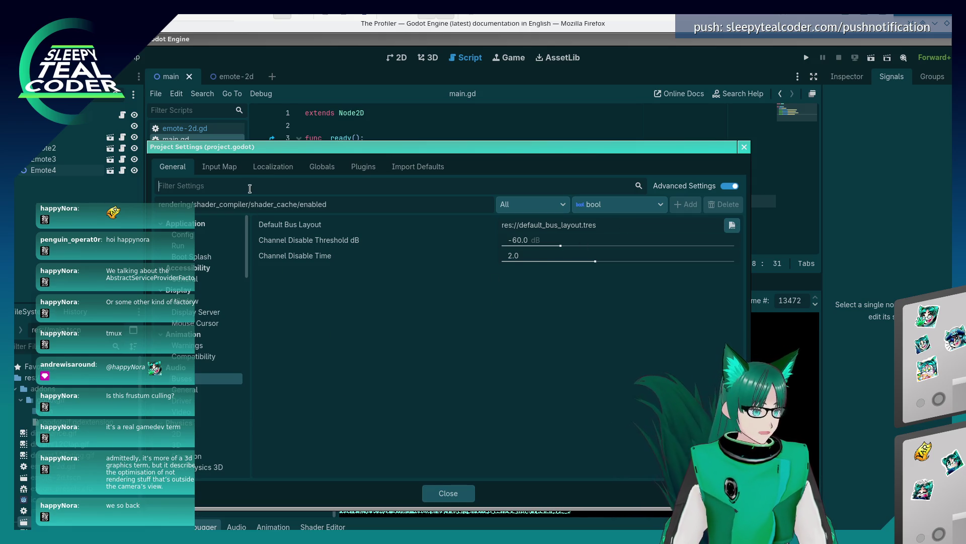
text(audio)
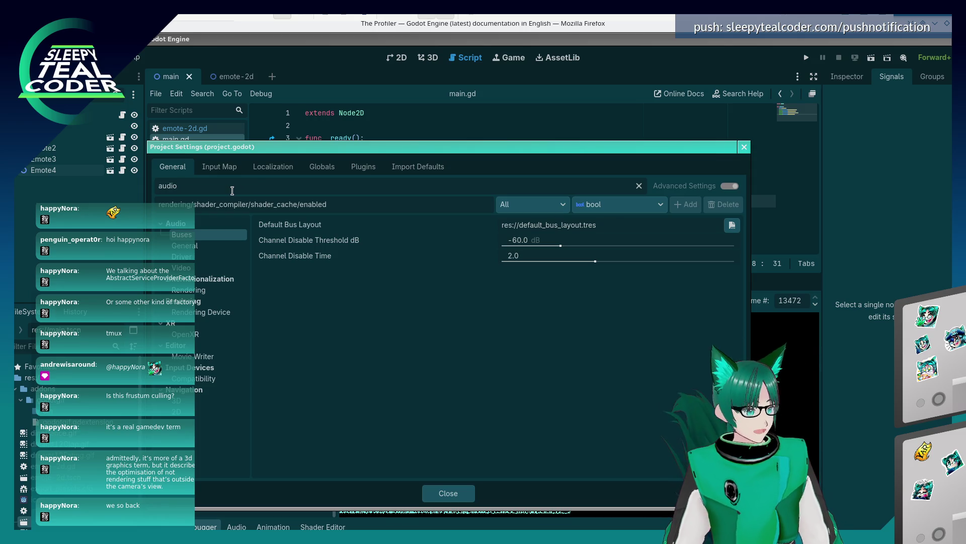
Step: Browse the audio General, Driver and Video settings, including Default Playback Type and Driver
click(197, 245)
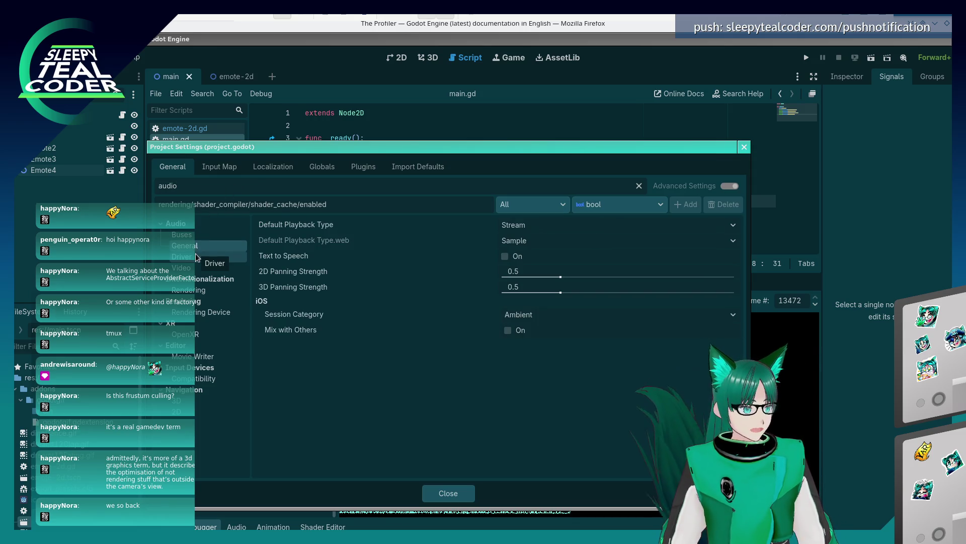
click(519, 225)
click(518, 226)
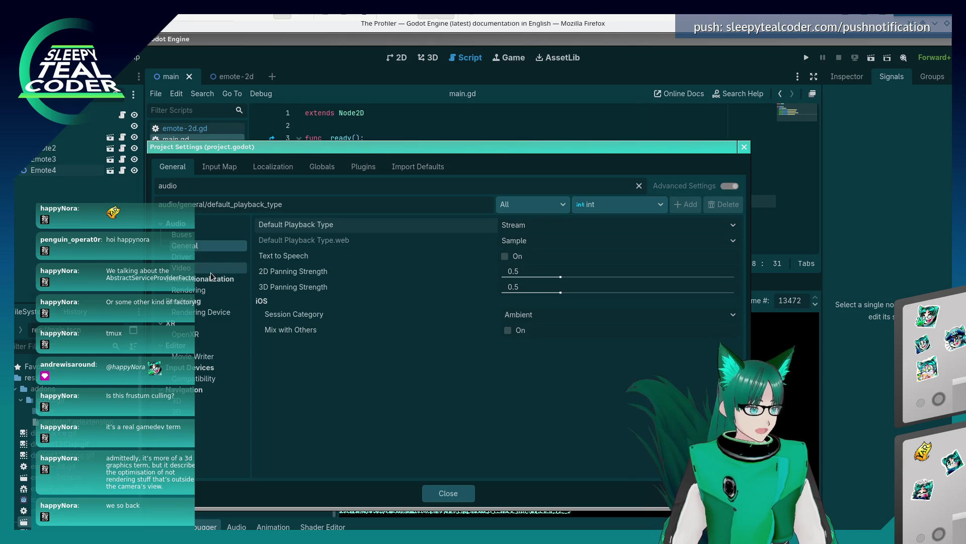
click(196, 267)
click(195, 261)
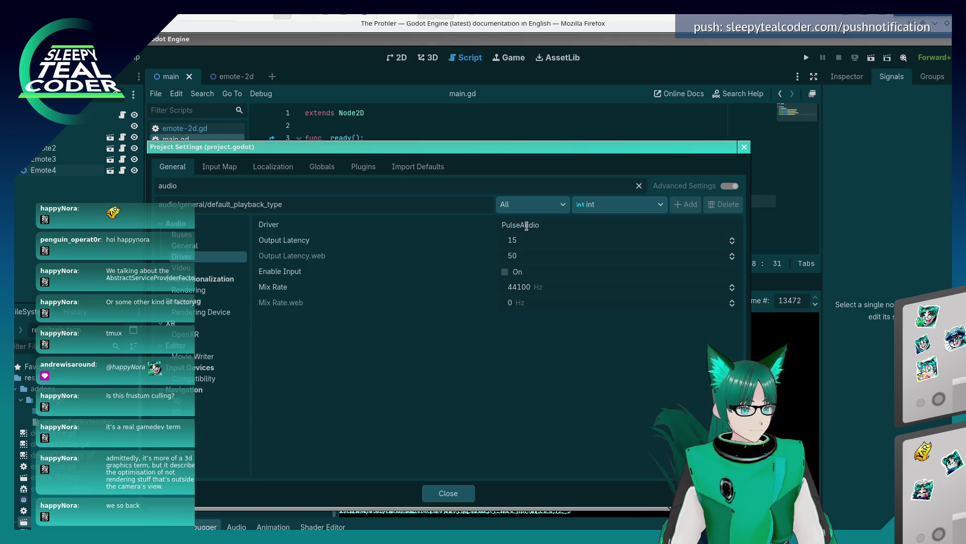
click(527, 226)
click(195, 278)
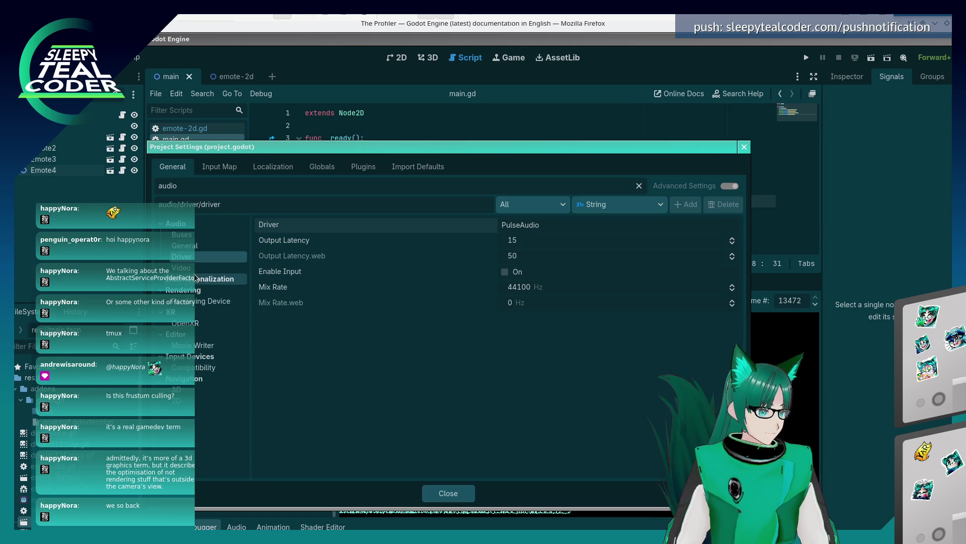
click(196, 279)
click(197, 267)
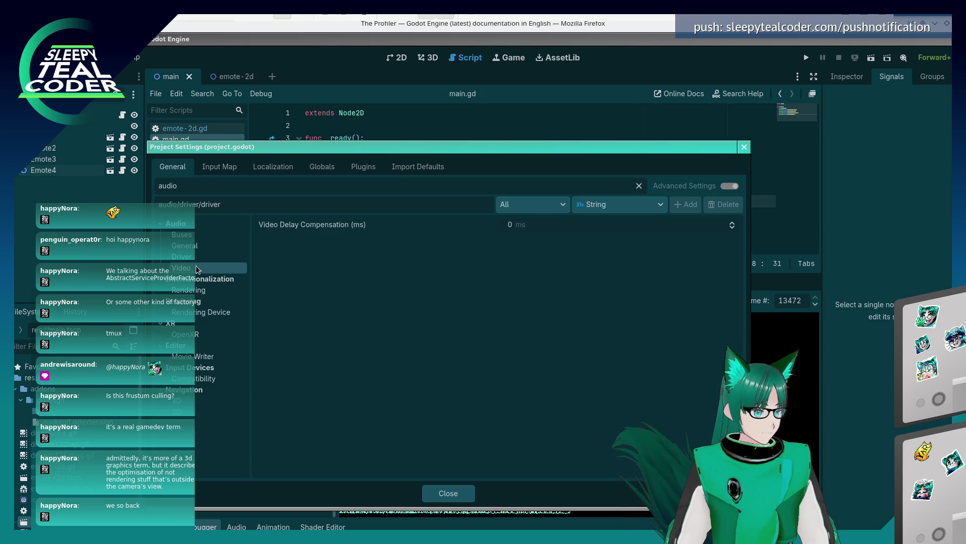
click(200, 235)
click(564, 20)
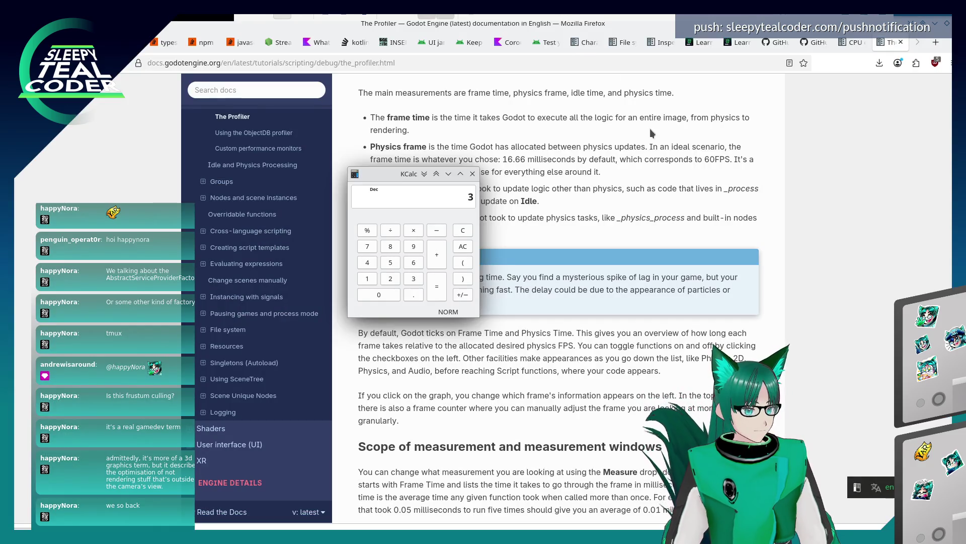
Step: Go back to Google and search for 'godot disable audio'
key(alt+Left)
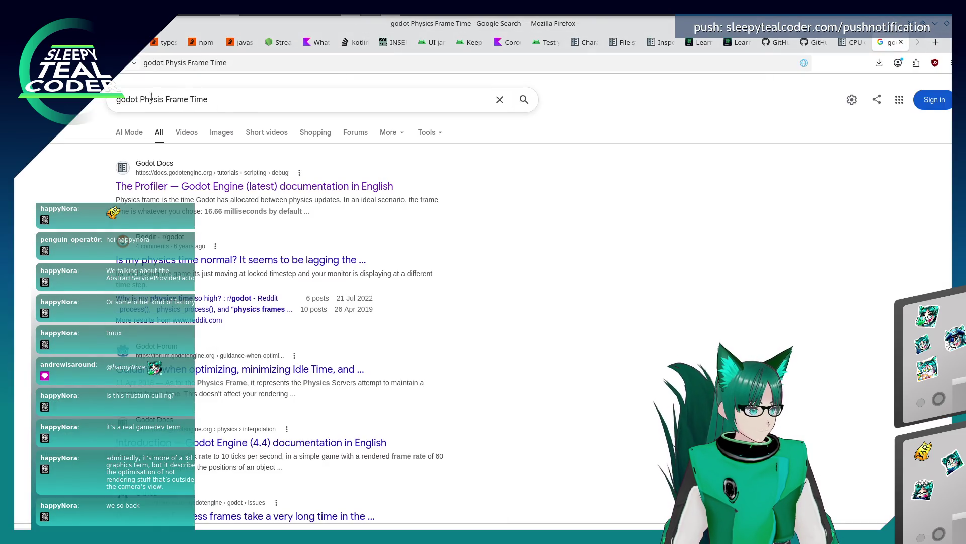
drag(140, 98, 221, 94)
text(disable audio)
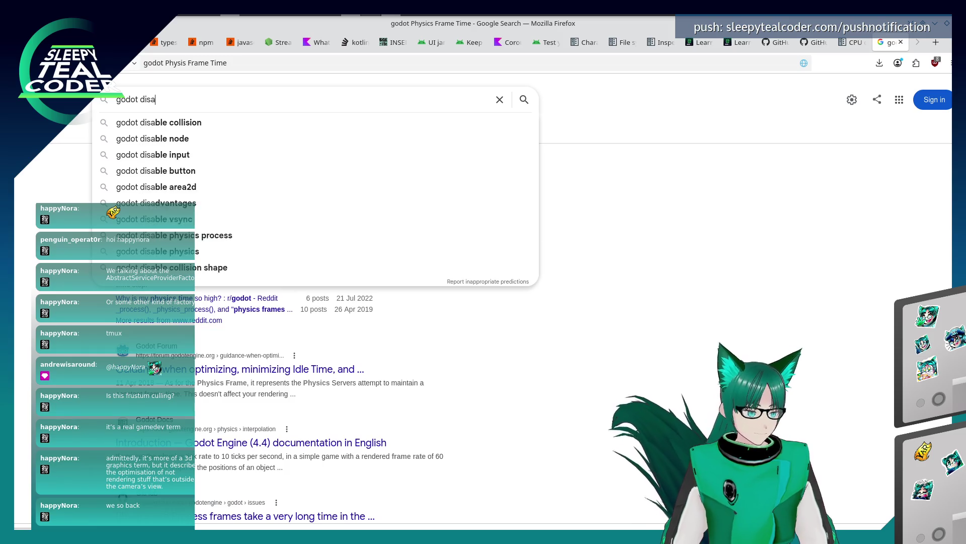
key(Return)
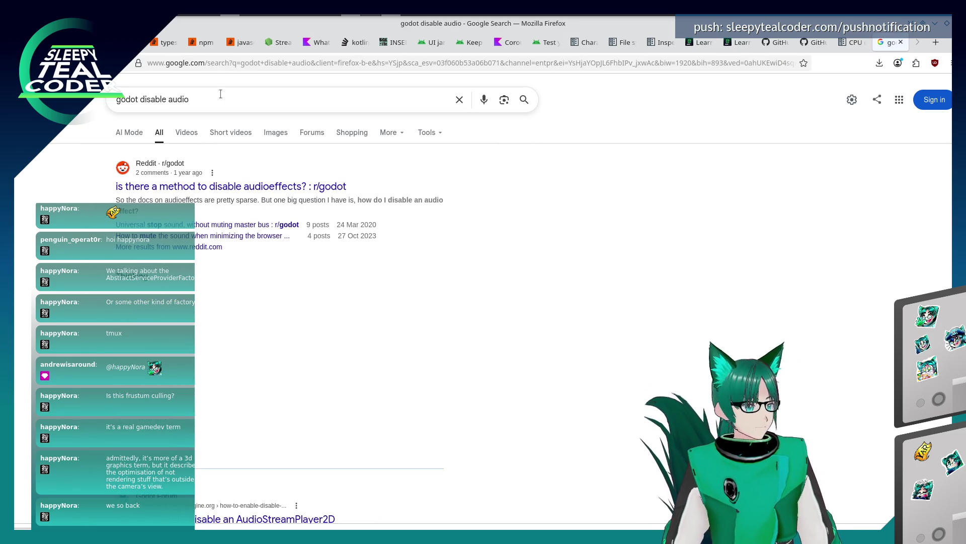
Step: Open the GitHub godot-proposals result about disabling audio output
scroll(54, 259, down, 4)
scroll(54, 259, down, 3)
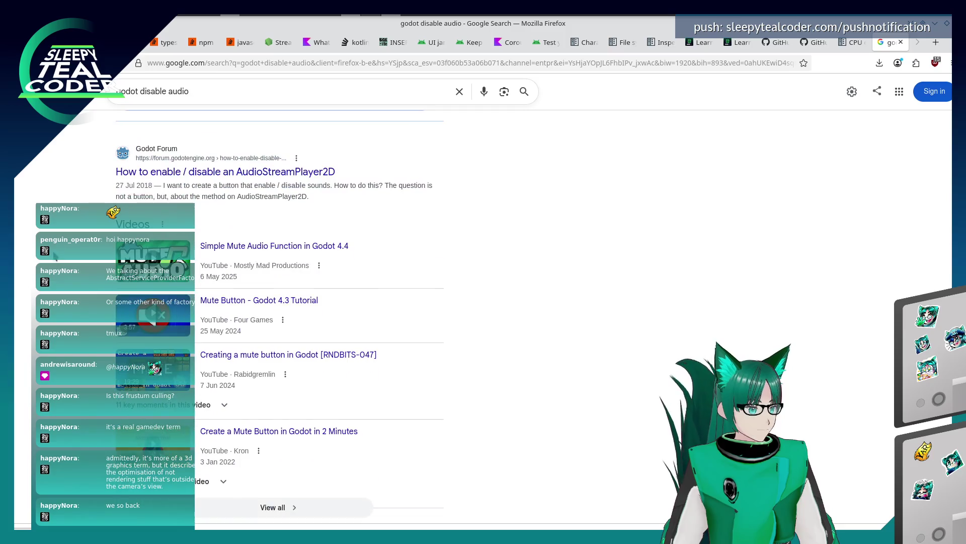
scroll(93, 214, down, 3)
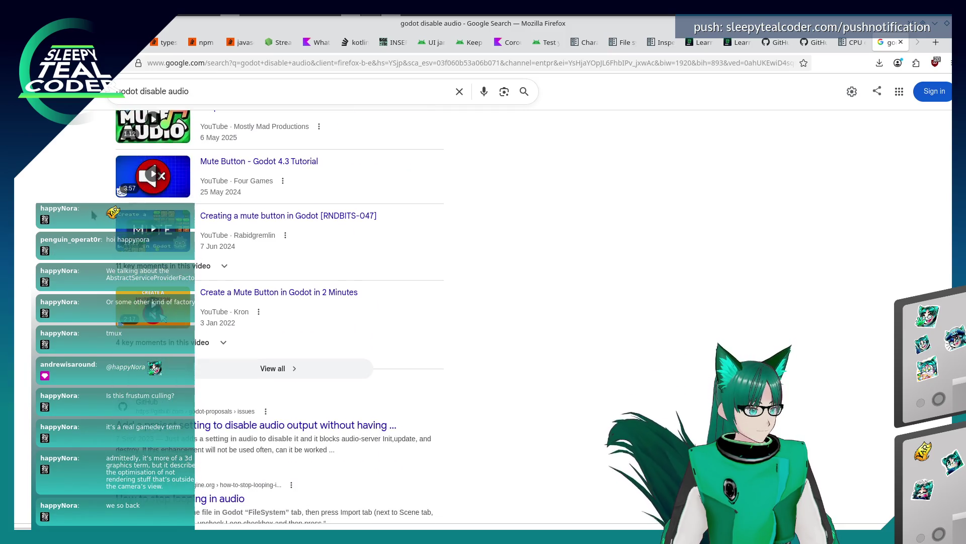
scroll(93, 214, down, 3)
click(142, 292)
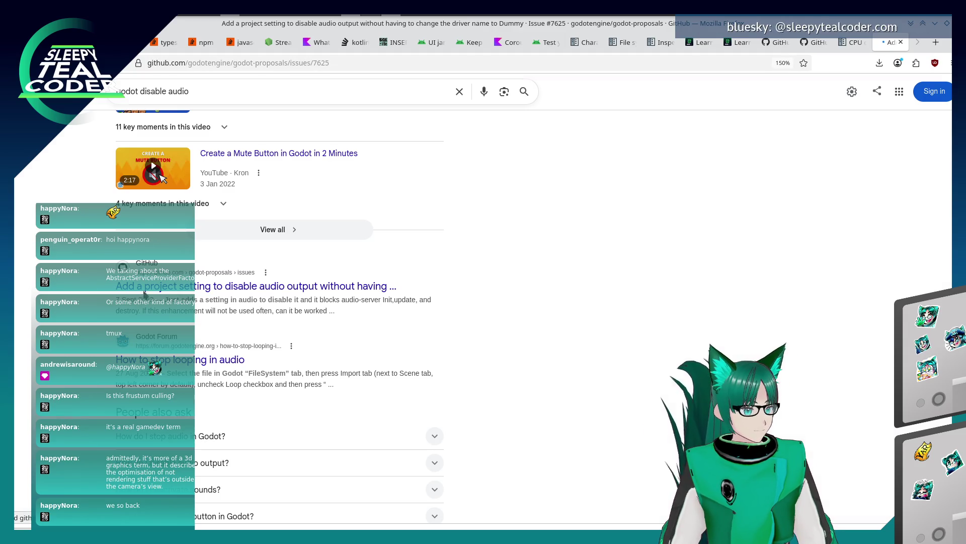
Step: Read through godot-proposals issue #7625 on a setting to disable audio output, then return to the results
scroll(143, 297, down, 1)
scroll(143, 297, down, 10)
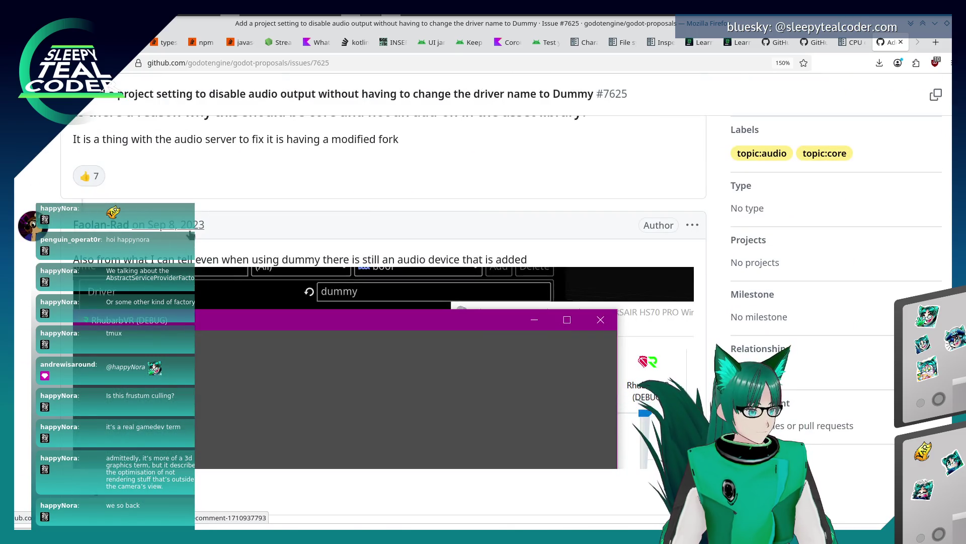
scroll(241, 204, down, 5)
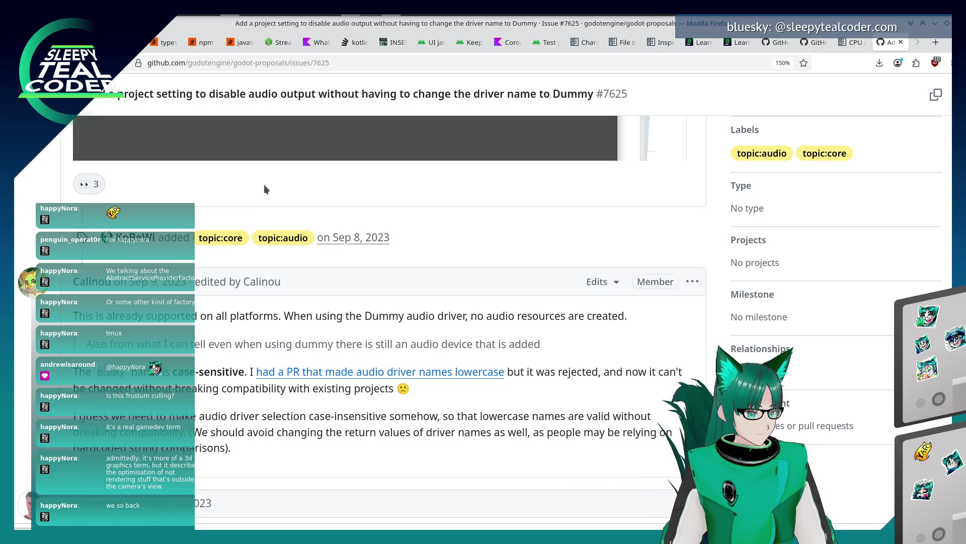
scroll(271, 180, down, 3)
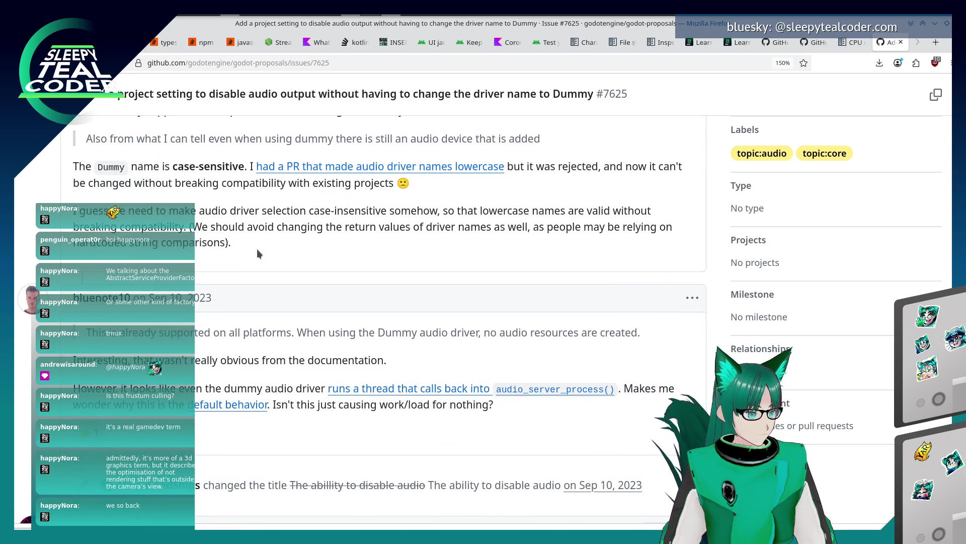
scroll(257, 249, down, 2)
scroll(258, 252, down, 4)
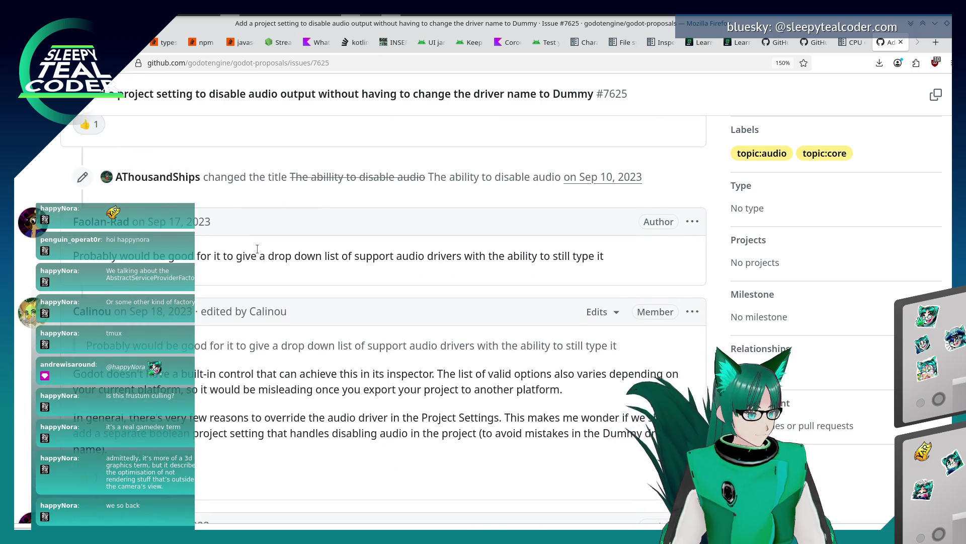
scroll(257, 249, down, 2)
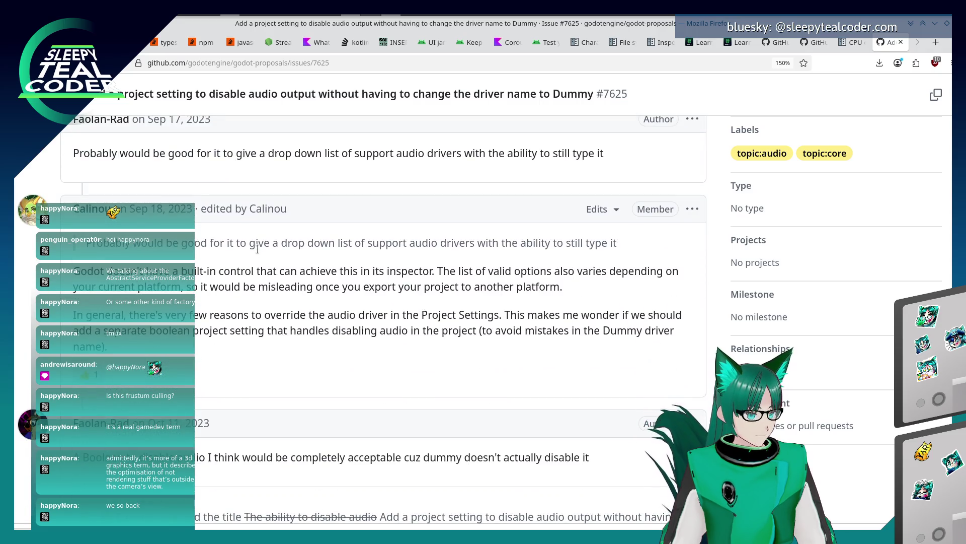
scroll(257, 249, down, 2)
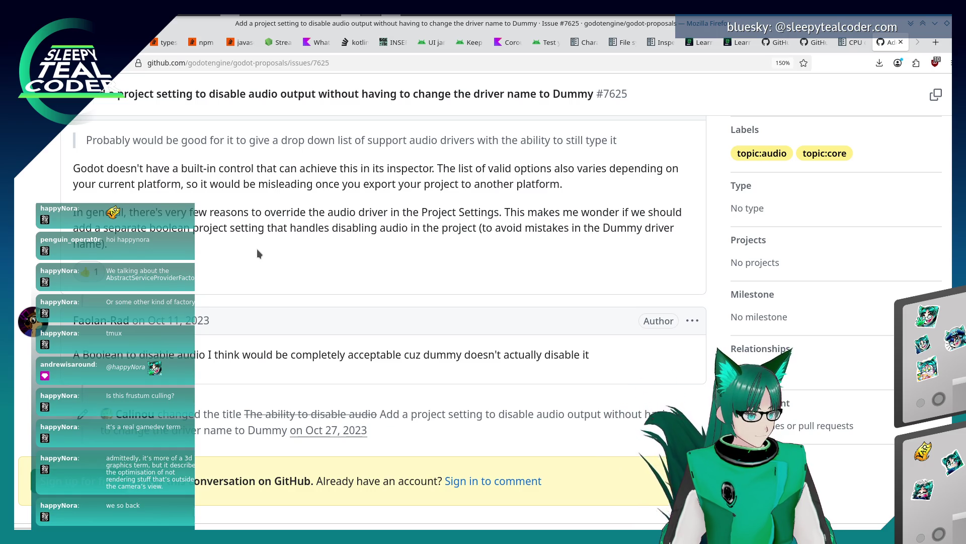
scroll(257, 248, up, 20)
scroll(257, 250, up, 3)
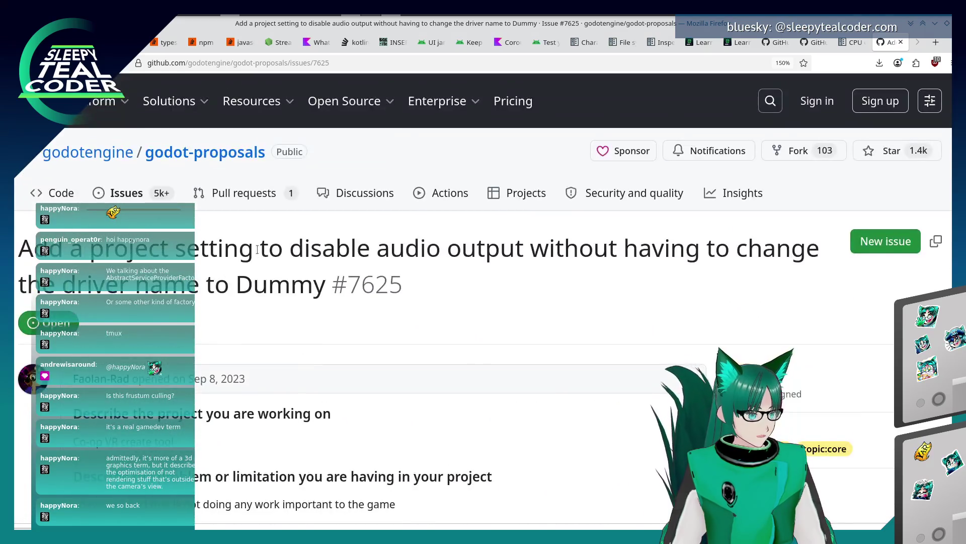
scroll(257, 249, down, 4)
scroll(256, 249, up, 4)
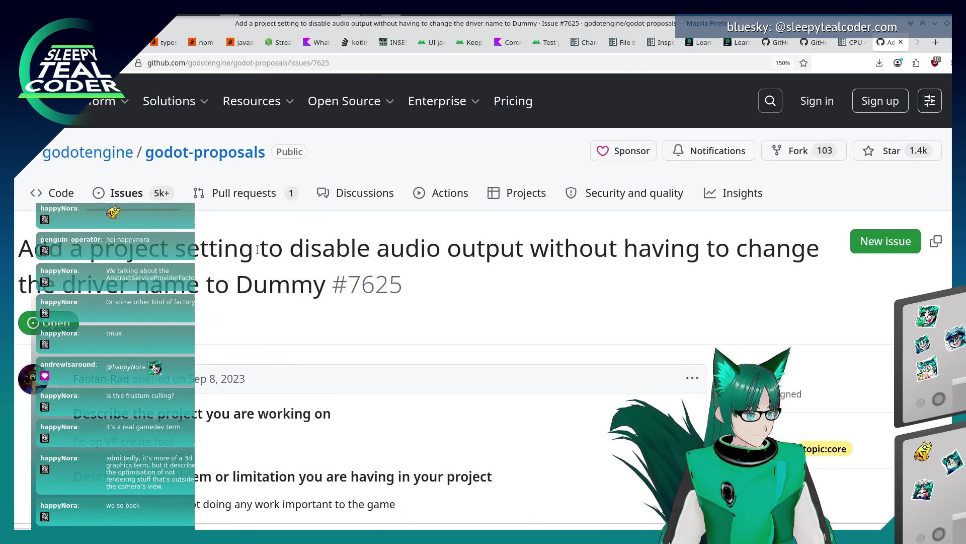
scroll(258, 249, down, 6)
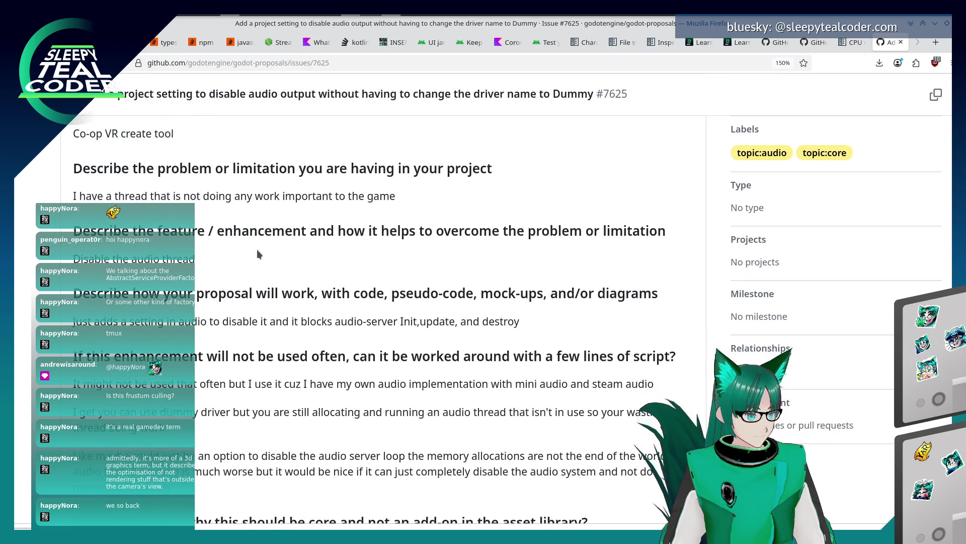
scroll(256, 249, down, 3)
scroll(257, 249, up, 9)
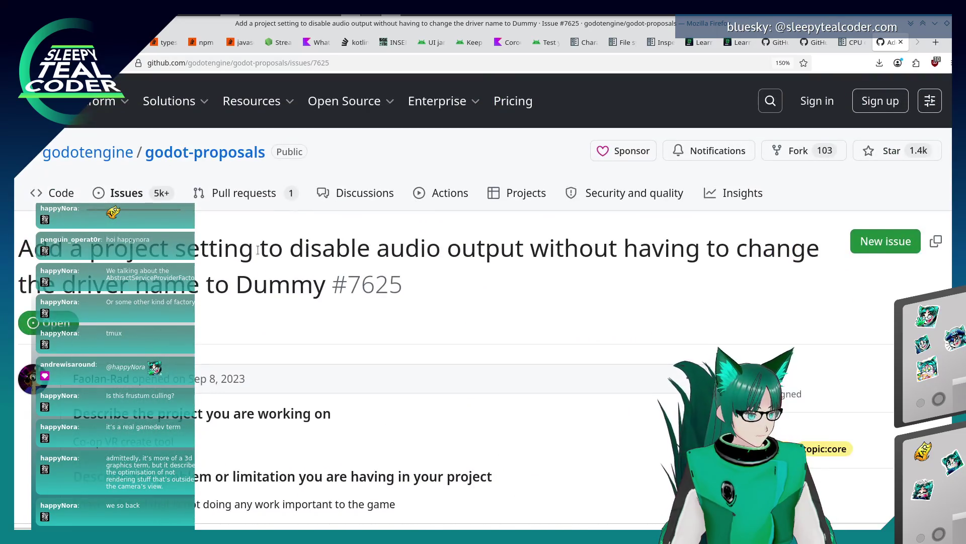
scroll(258, 249, down, 14)
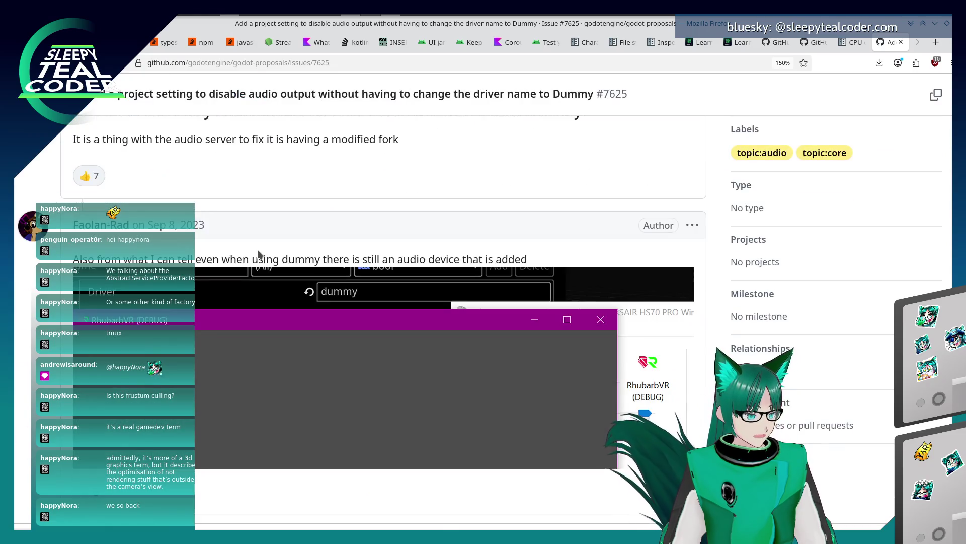
scroll(258, 250, up, 6)
scroll(258, 250, up, 8)
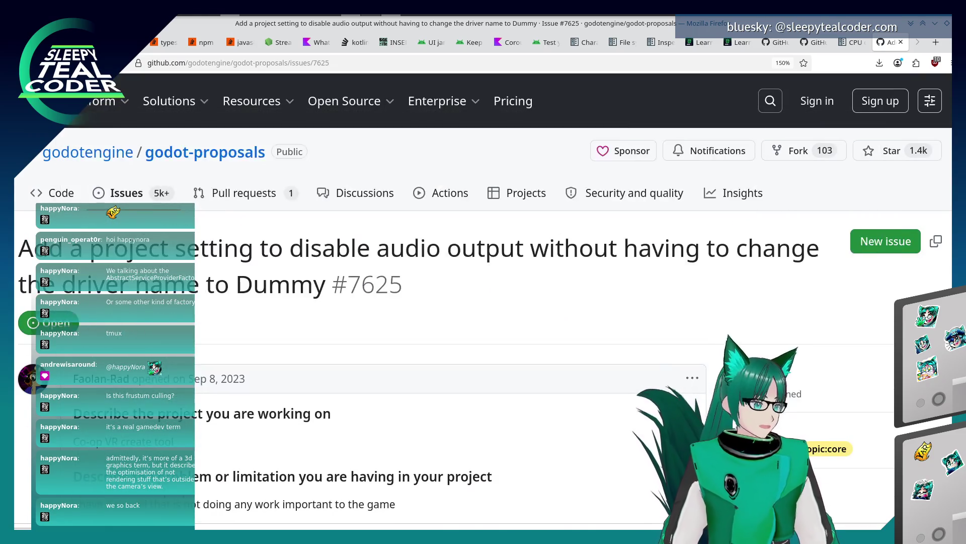
key(alt+Left)
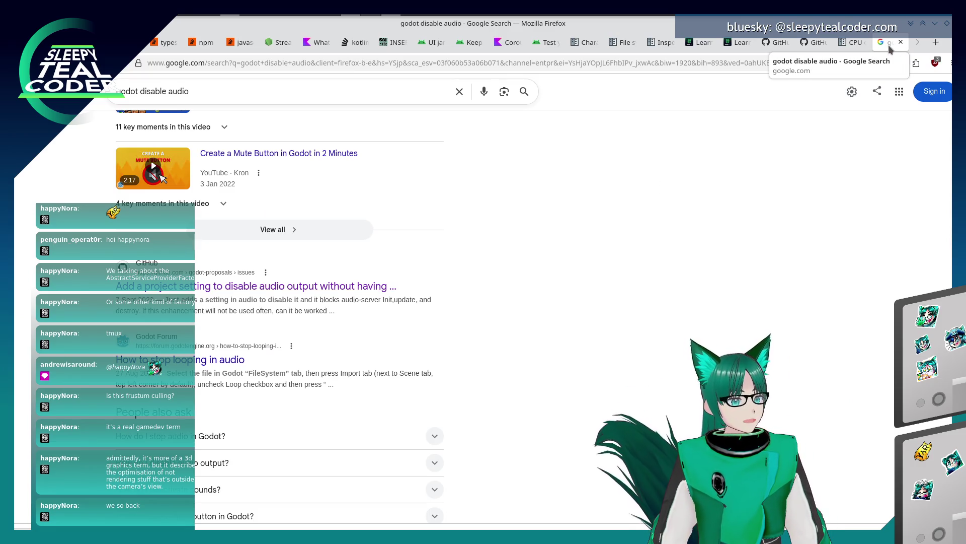
Step: Close the search tab and bring the LibreOffice Writer notes document in front of Godot
key(ctrl+w)
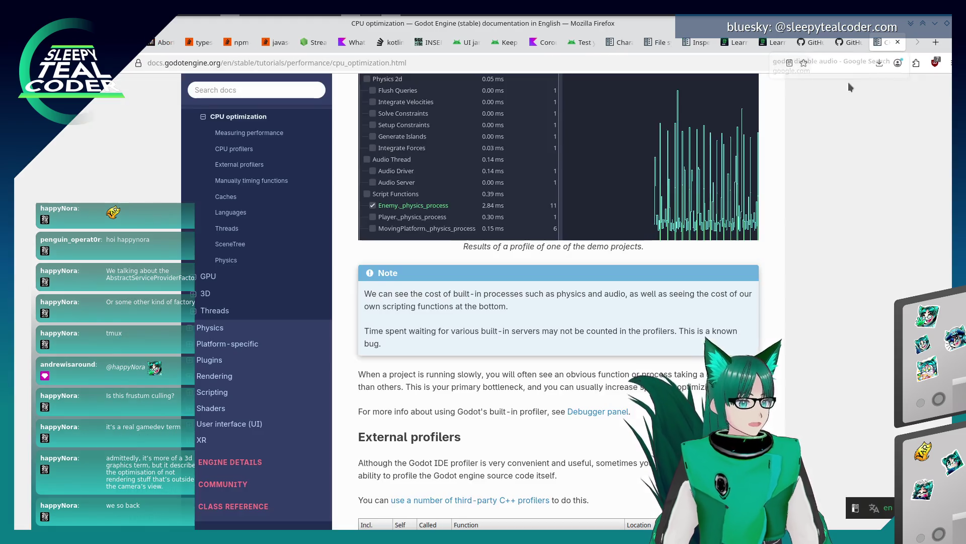
key(alt+Tab)
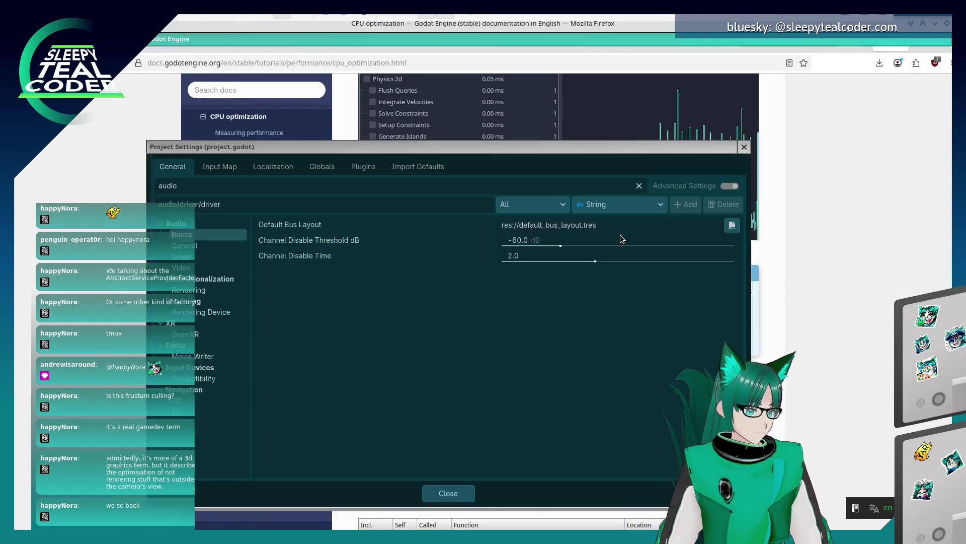
key(alt+Tab)
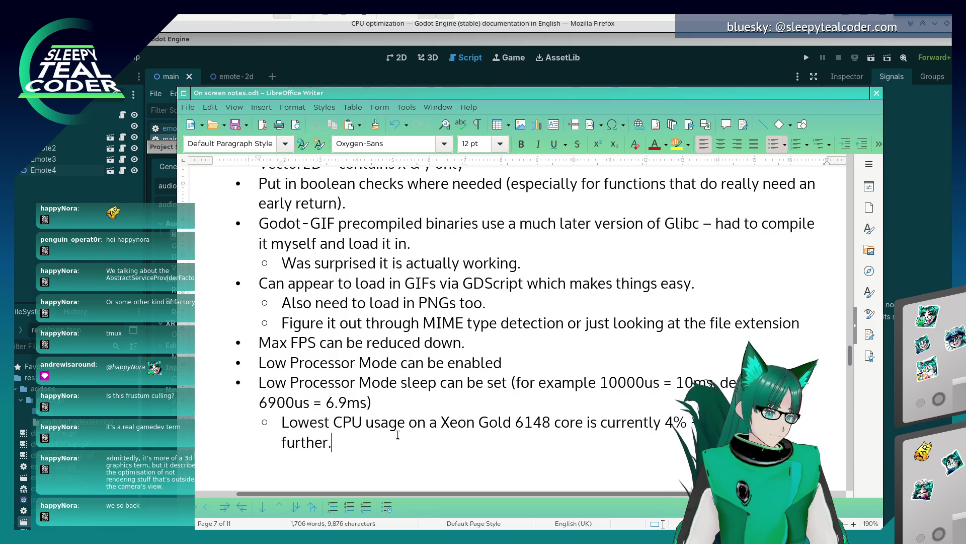
Step: Add 'Audio cannot be disabled entirely (yet)' as a main bullet in the notes
text(Audio )
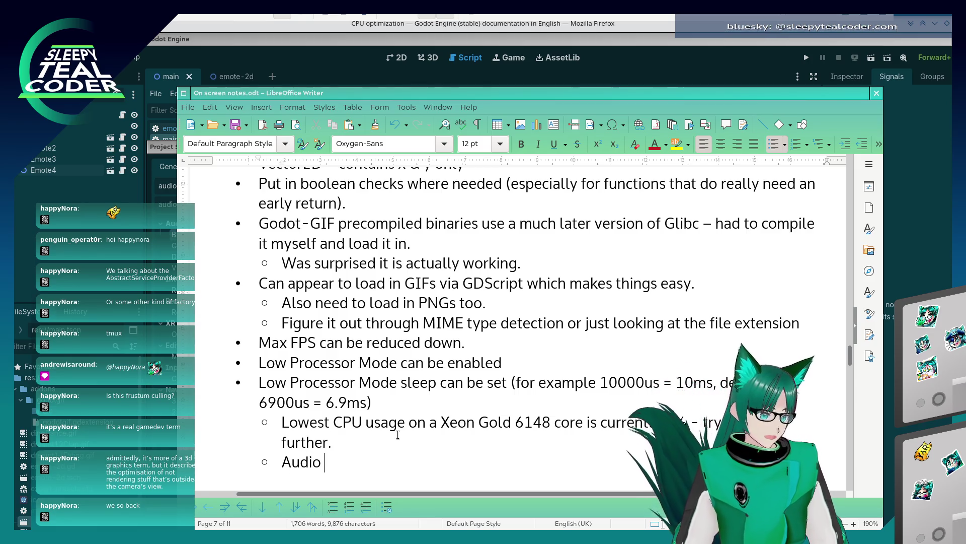
text(cannot be disabled)
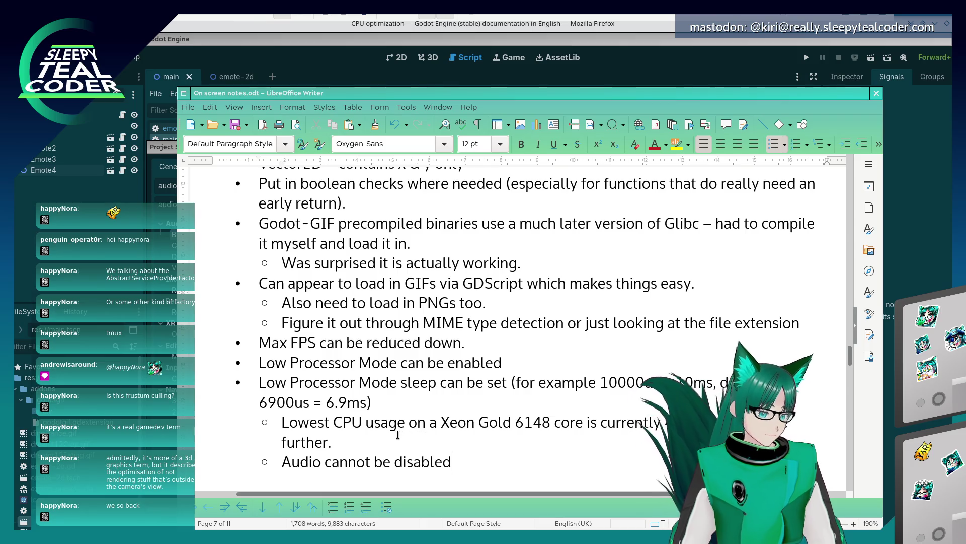
text( entirel)
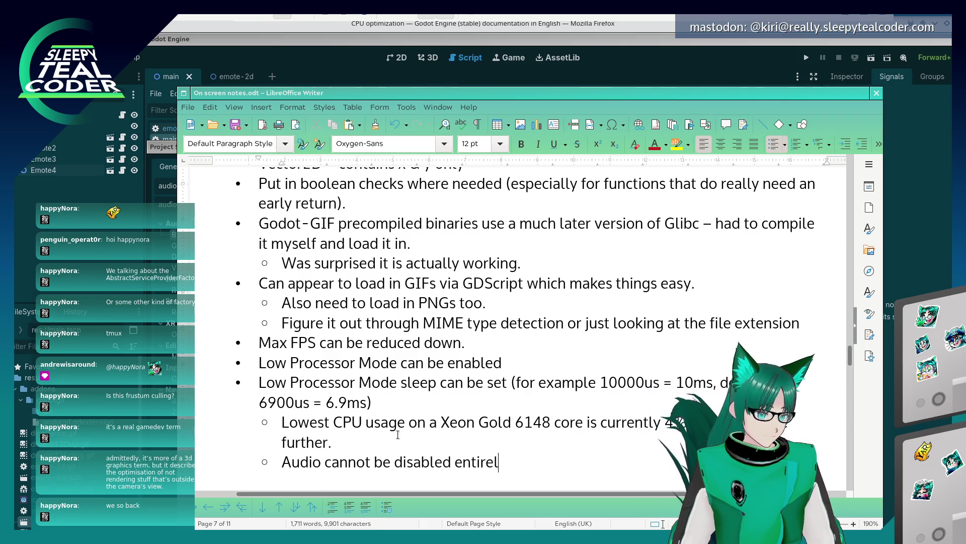
text(y (yet).)
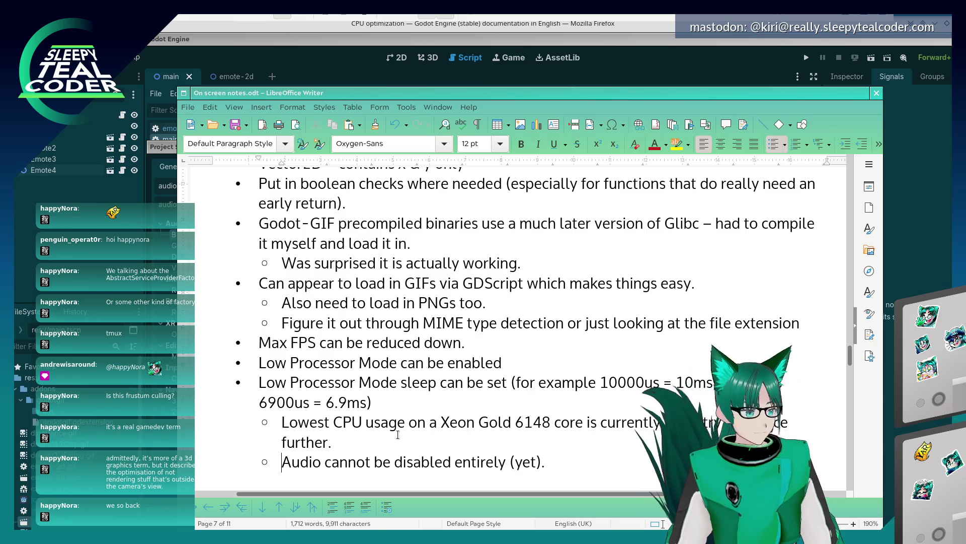
key(Return)
key(ctrl+z)
key(shift+Tab)
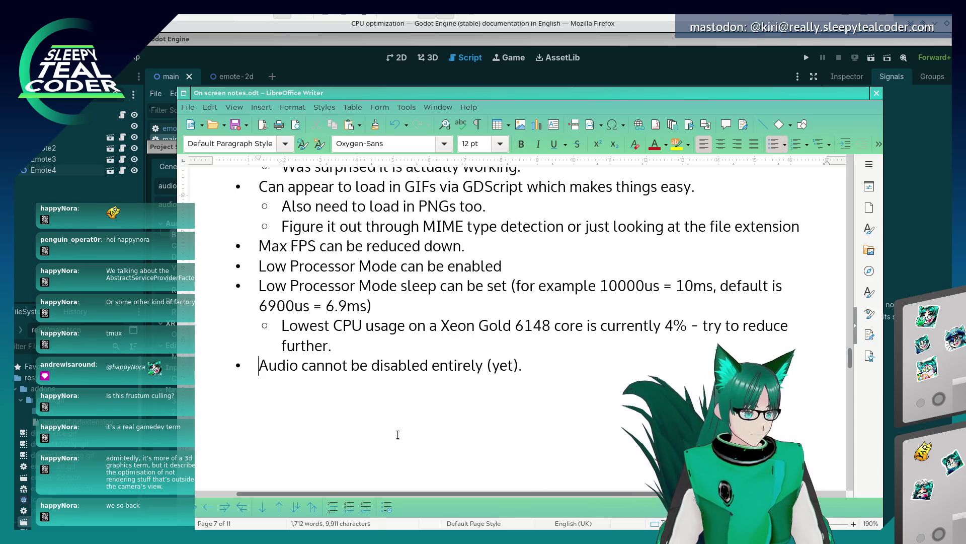
Step: Save the notes document and close Godot's Project Settings
key(ctrl+s)
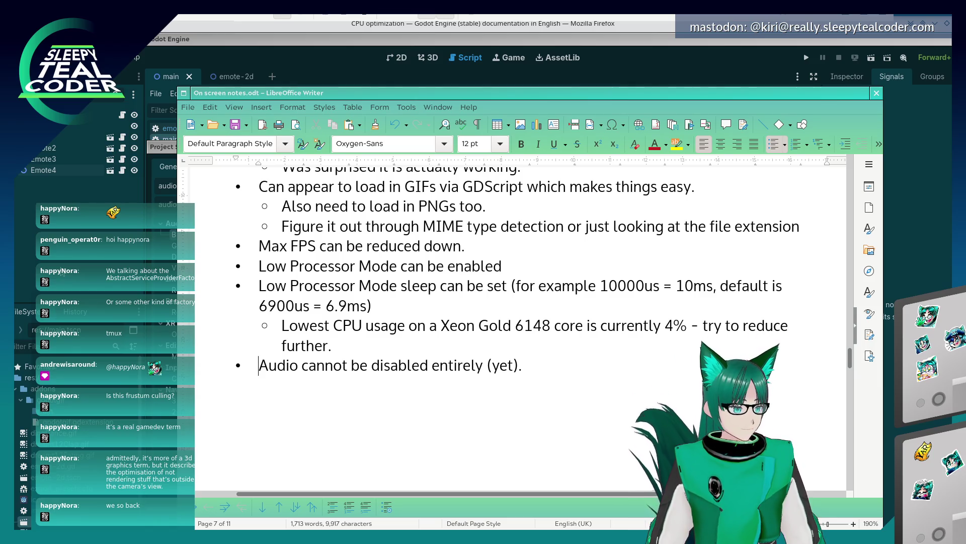
key(alt+Tab)
click(441, 496)
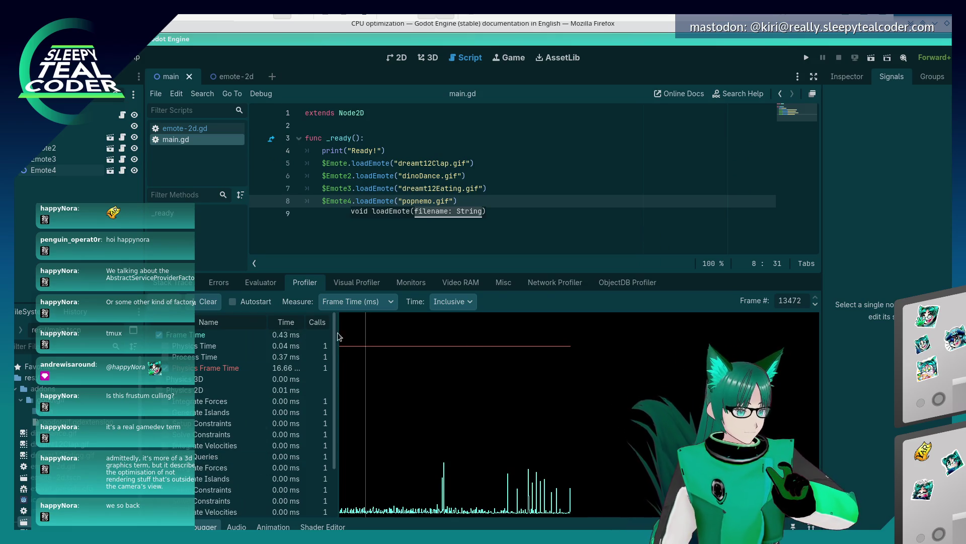
Step: Run the project with the profiler recording and move the game window off the code
click(805, 58)
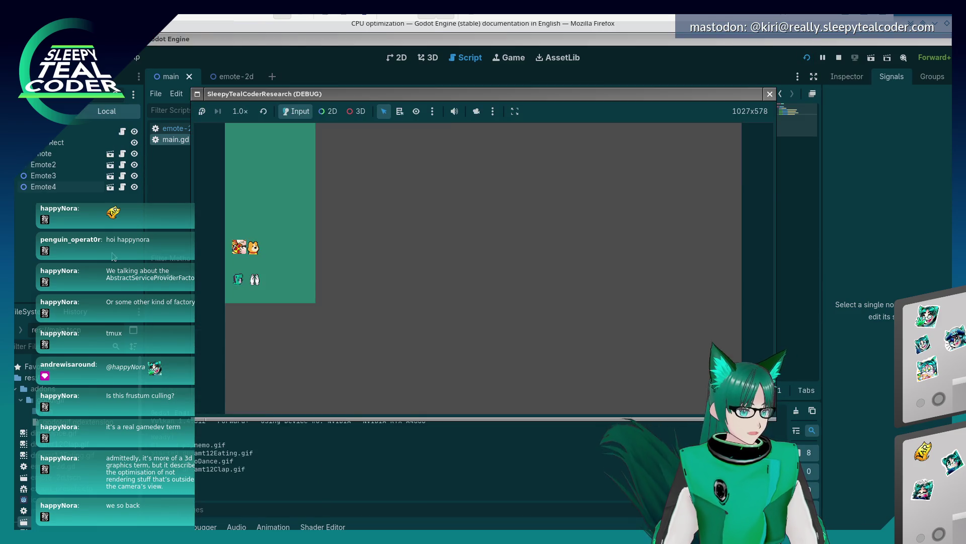
click(113, 257)
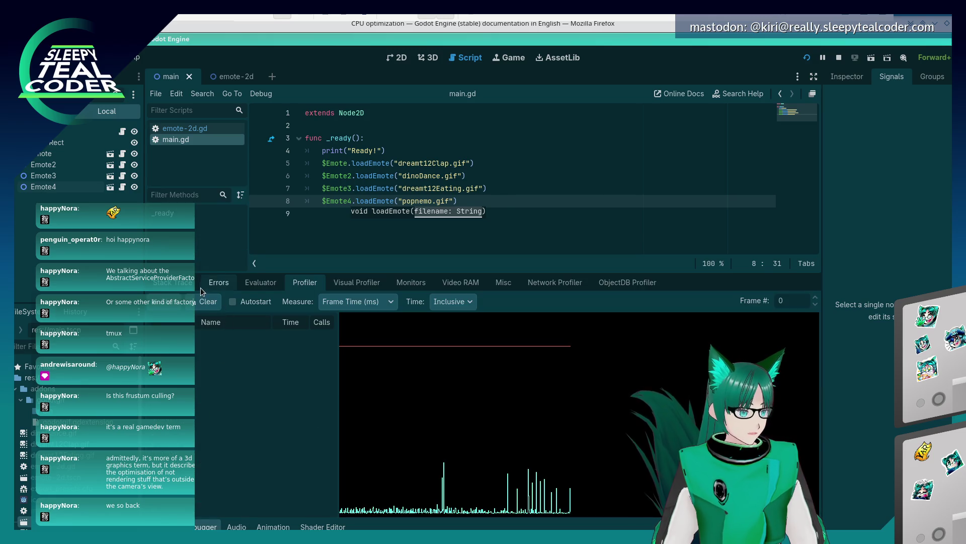
click(498, 461)
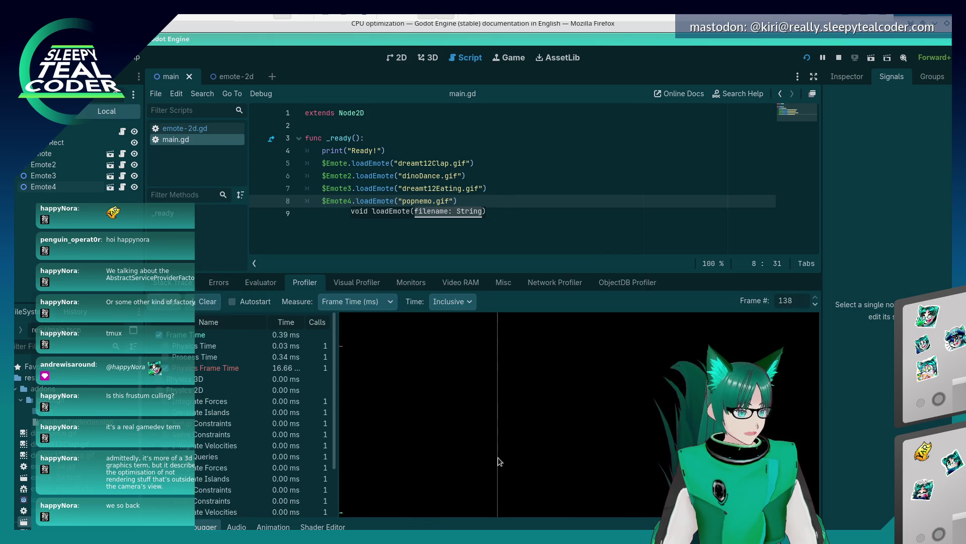
key(alt+Tab)
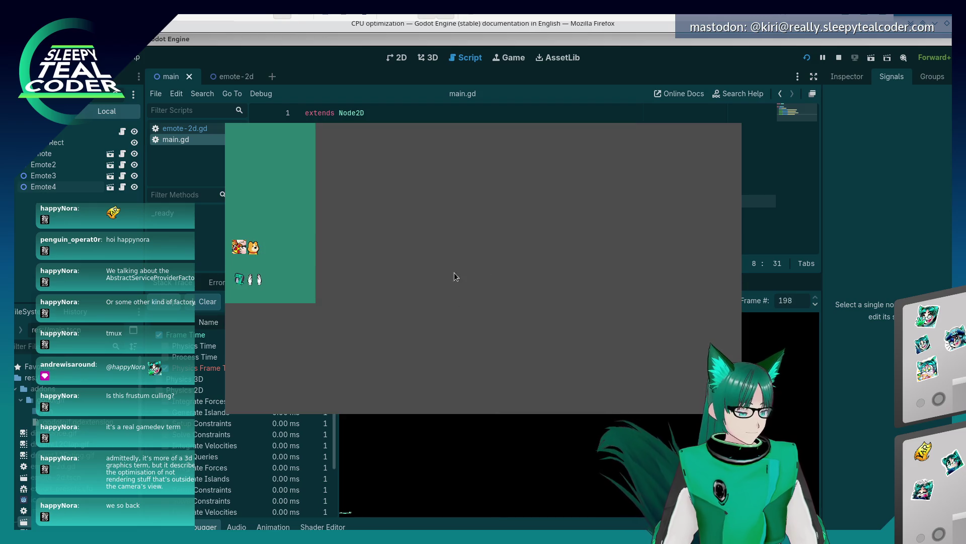
drag(499, 270, 636, 268)
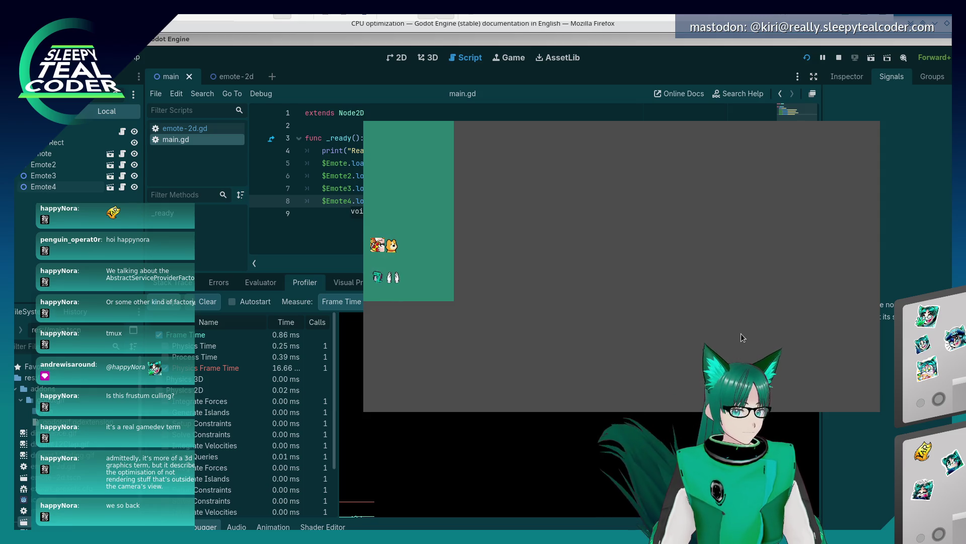
Step: Shrink the game window, then stretch it taller and slightly narrower beside the code
mouse_move(880, 411)
mouse_down()
mouse_move(618, 340)
mouse_move(511, 227)
mouse_up()
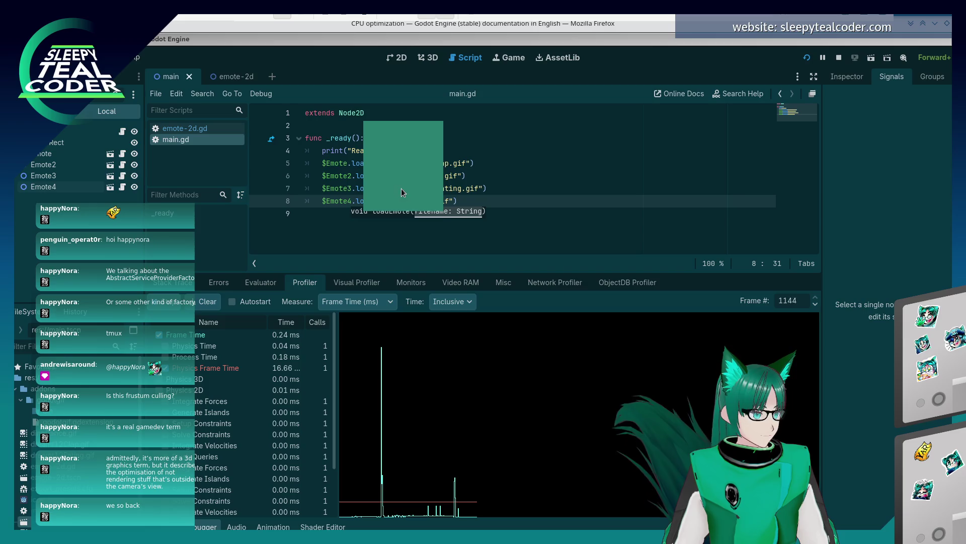
drag(390, 274, 390, 330)
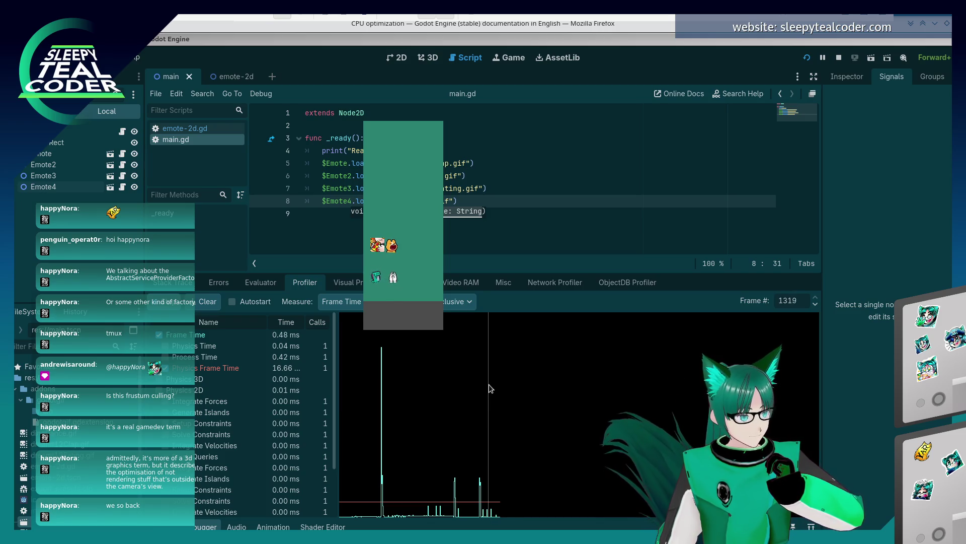
mouse_move(443, 328)
mouse_down()
mouse_move(468, 307)
mouse_move(574, 334)
mouse_up()
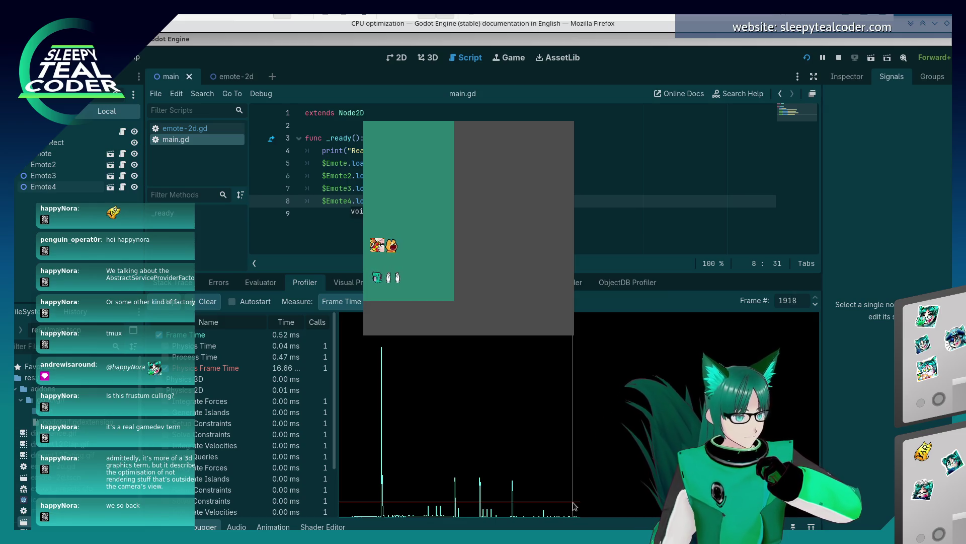
mouse_move(516, 328)
mouse_down()
mouse_move(498, 416)
mouse_move(479, 409)
mouse_move(474, 416)
mouse_move(453, 400)
mouse_move(453, 423)
mouse_move(454, 412)
mouse_up()
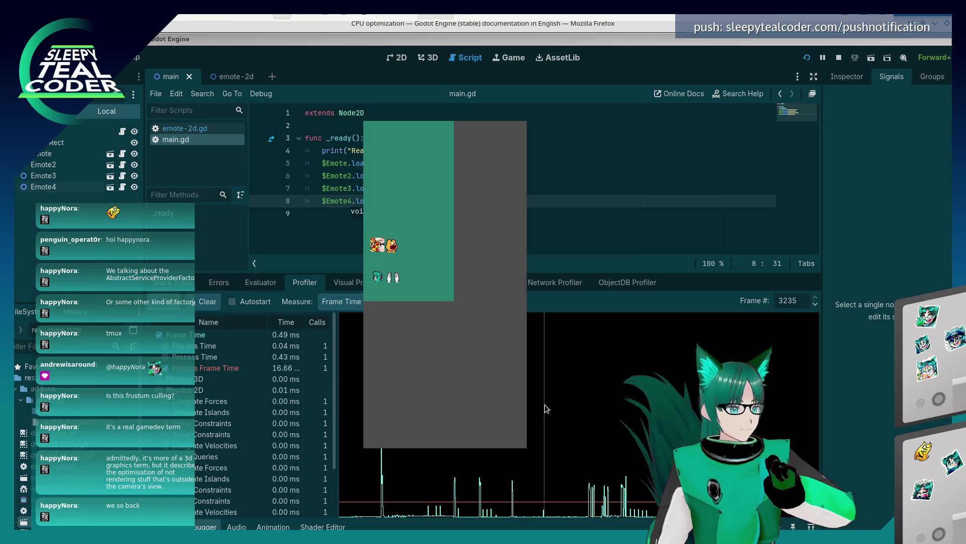
Step: Shorten the game window to about 131×292 while the profiler keeps recording
drag(450, 409, 452, 241)
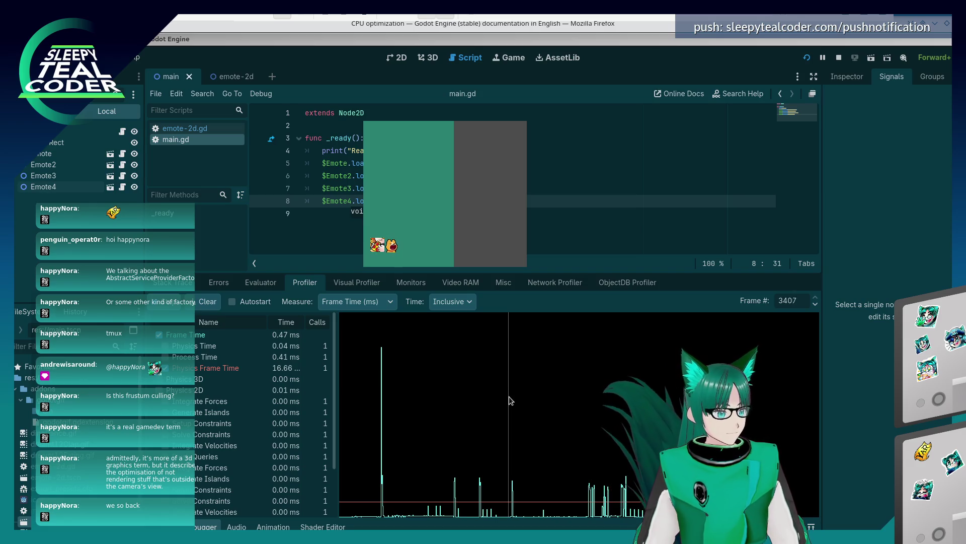
drag(441, 228, 436, 185)
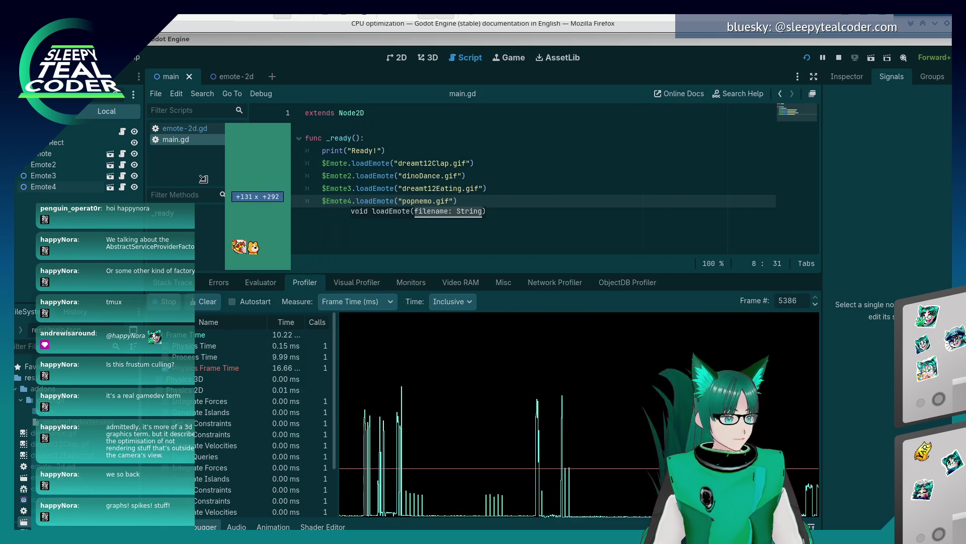
Step: Move the game window right over the code and enlarge it to about 325×648
drag(261, 193, 443, 183)
mouse_move(473, 261)
mouse_down()
mouse_move(524, 384)
mouse_move(550, 406)
mouse_move(550, 380)
mouse_move(552, 400)
mouse_up()
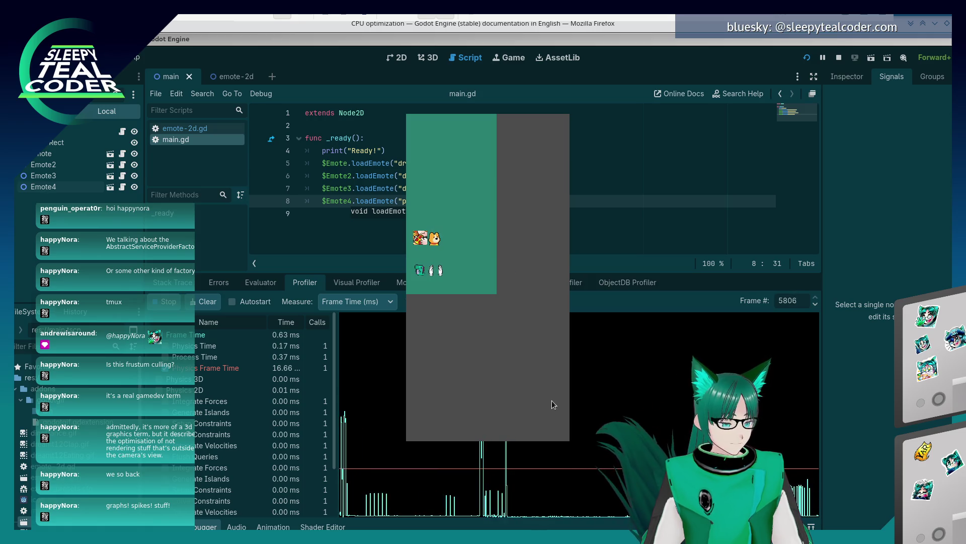
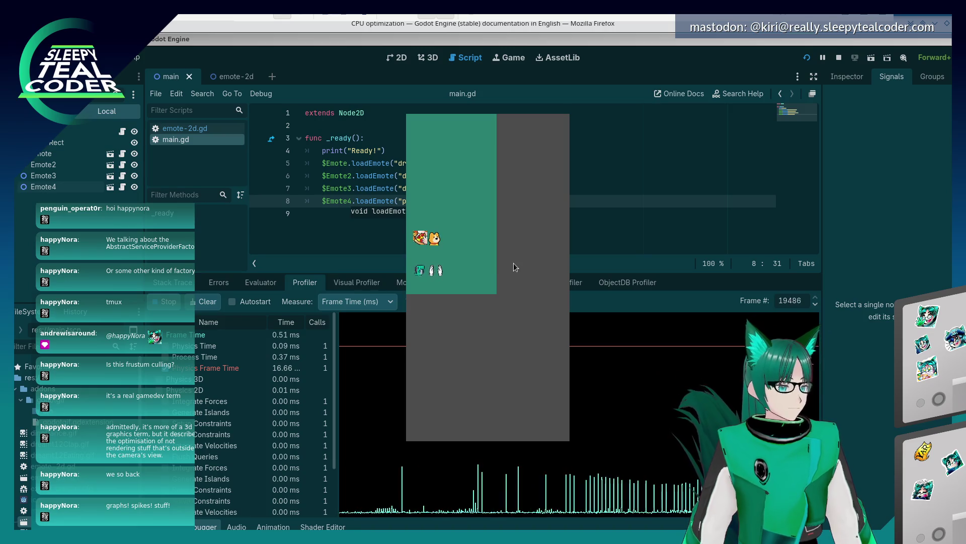
Step: Clear the Profiler data and add a '# TODO:' header above the ready function in main.gd
click(214, 302)
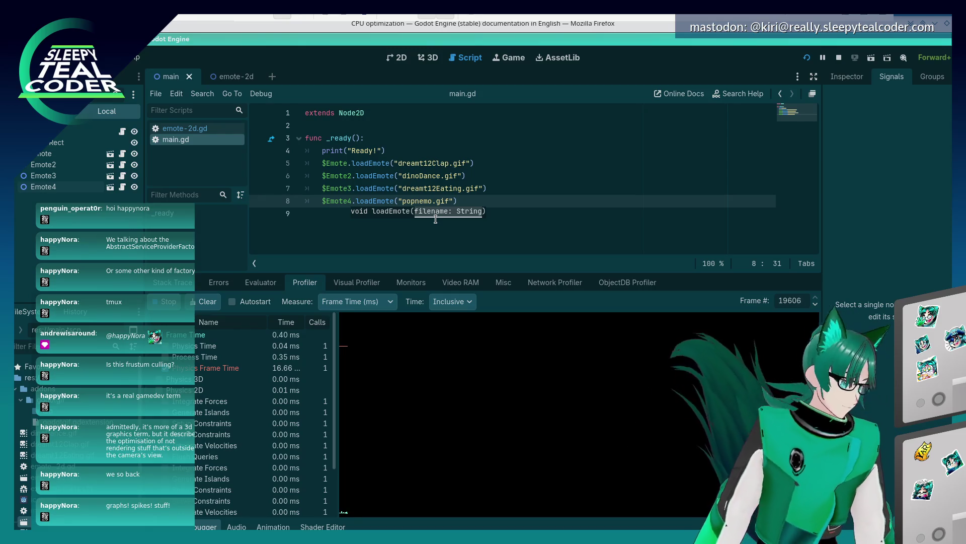
click(400, 128)
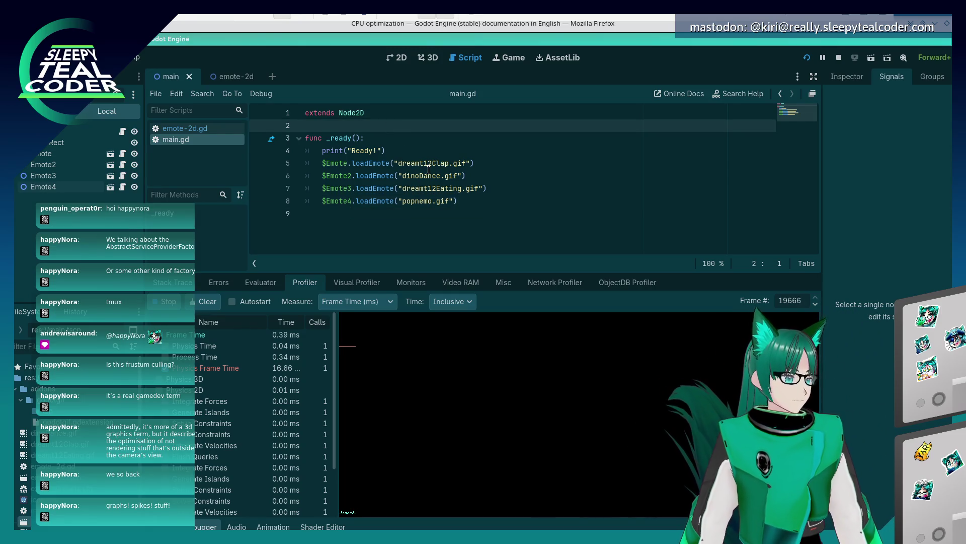
key(Return)
key(Return)
key(Up)
text(# TODO:)
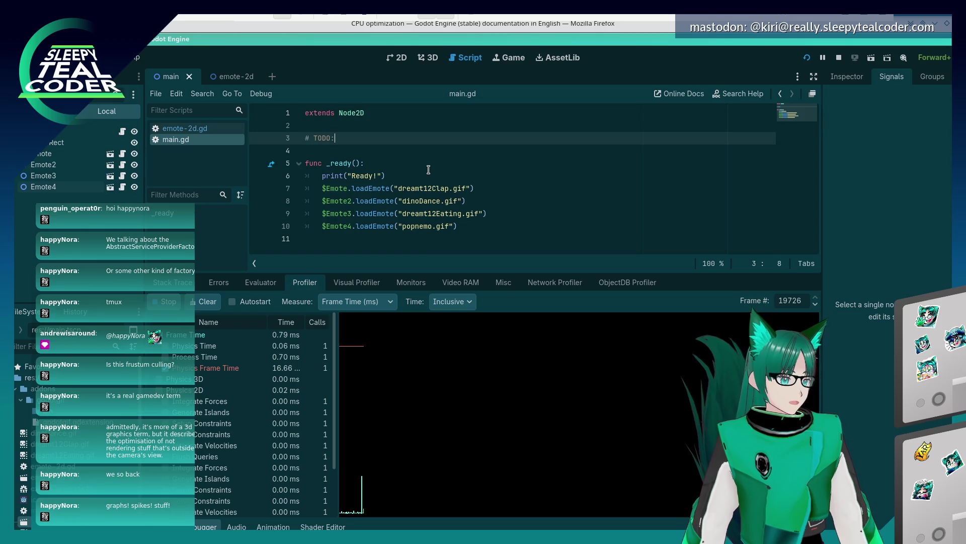
Step: List TODO items 'Look into using the 3D stuff along with the emotes.' and loading static files with emotes
key(Return)
text(# Look into using )
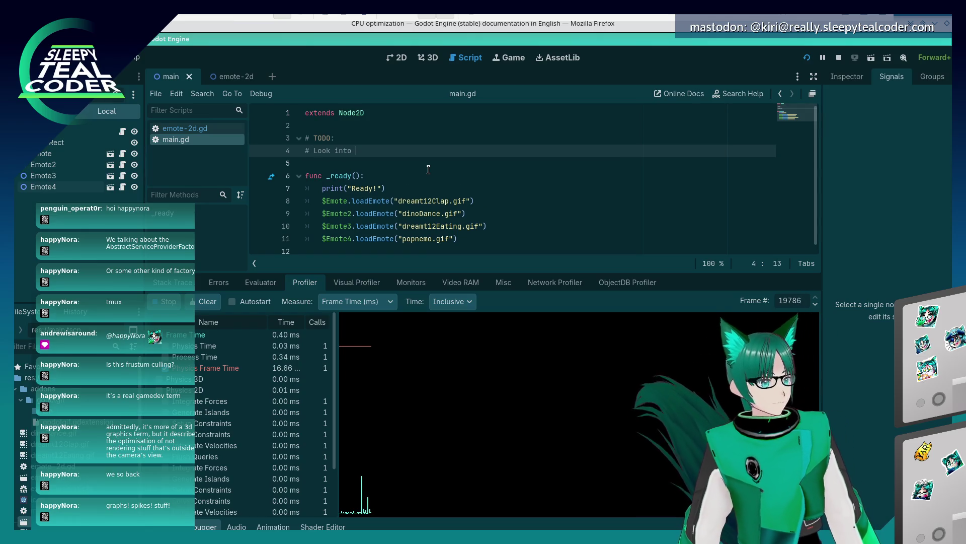
text(the)
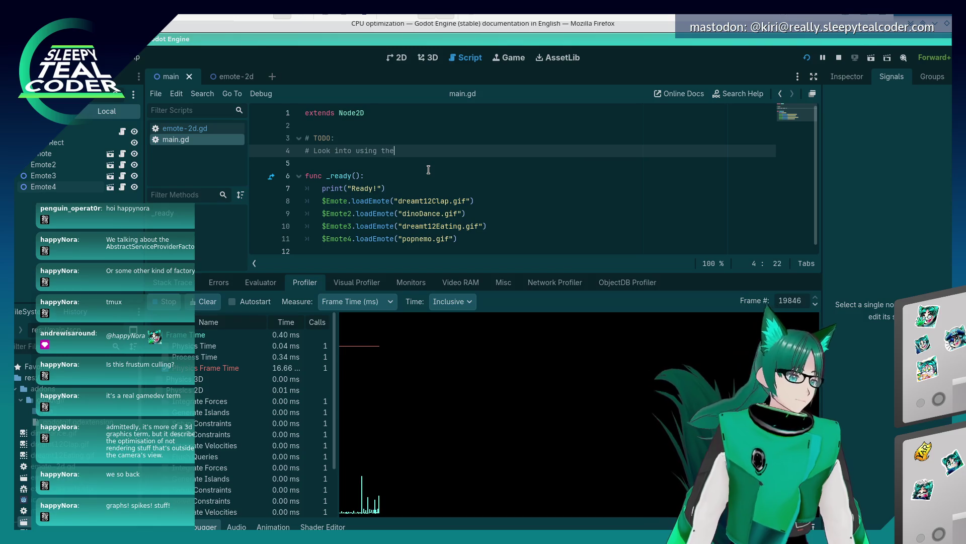
text( 2D s)
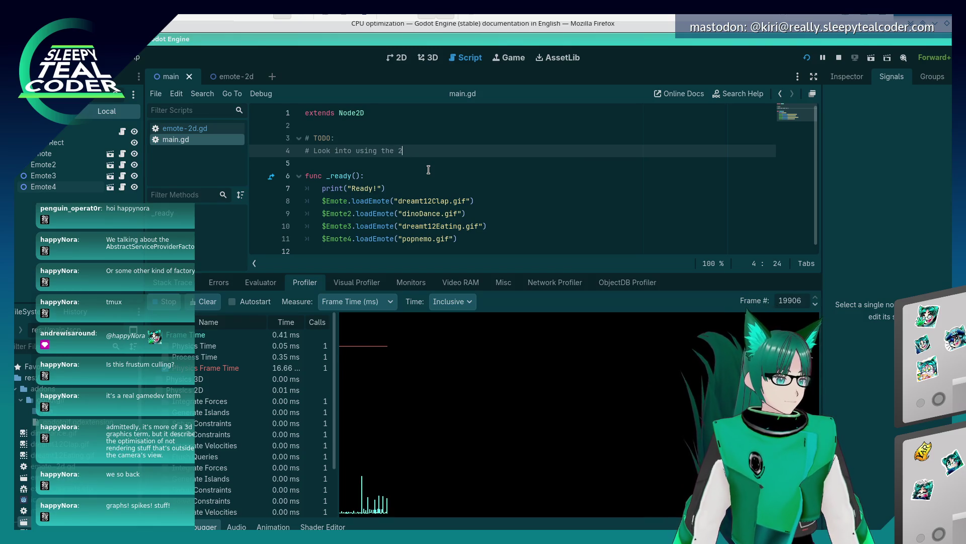
key(BackSpace)
text(3D stuff )
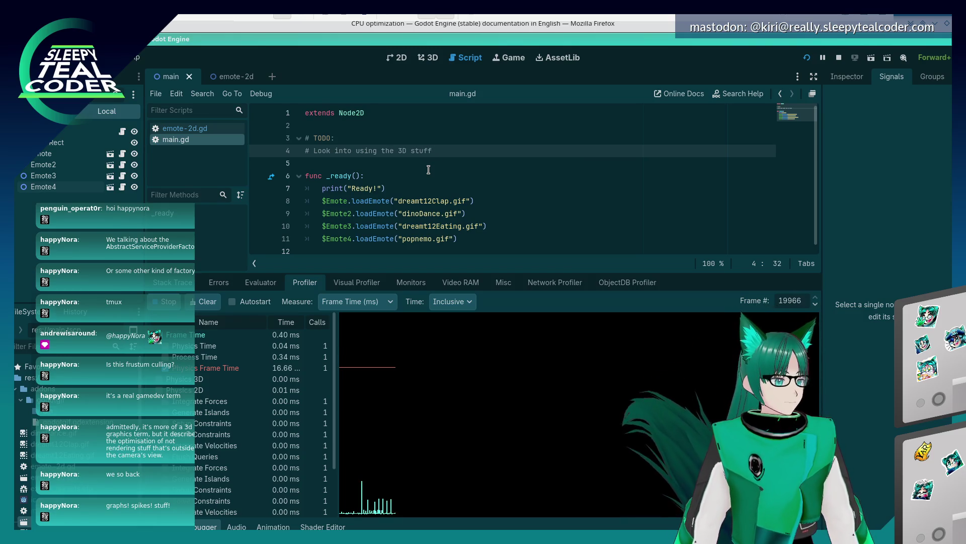
text(alogn w)
key(BackSpace)
key(BackSpace)
key(BackSpace)
text(ng with the emotes.)
key(Return)
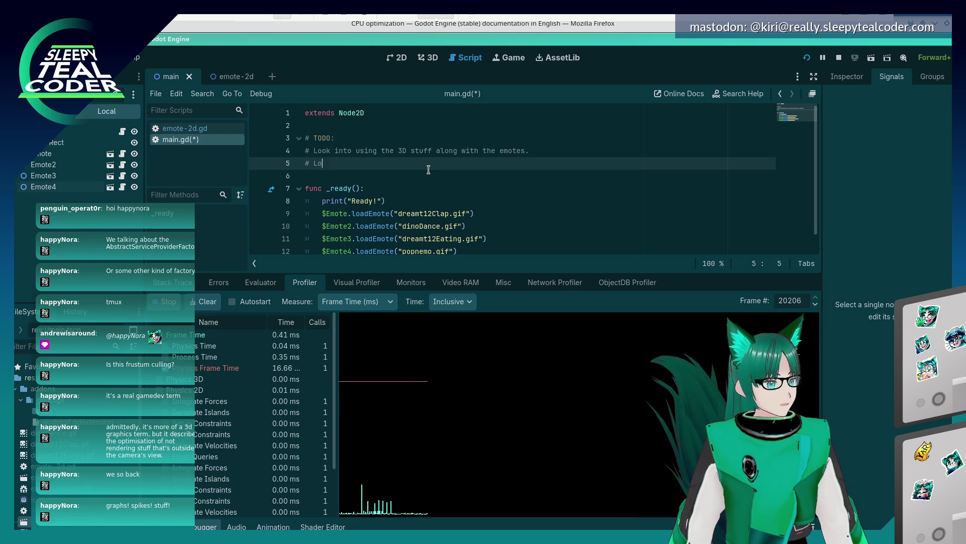
text(ok into )
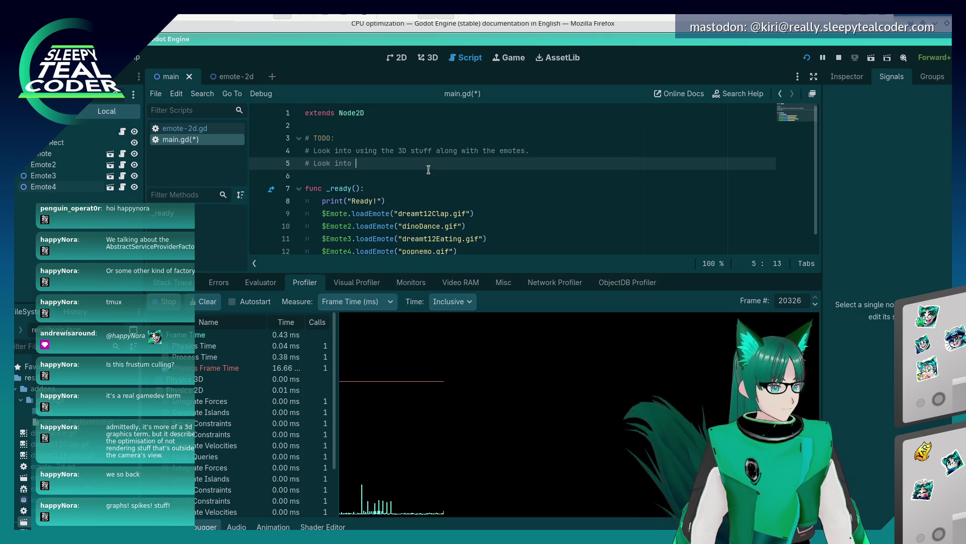
text(loading static files with the)
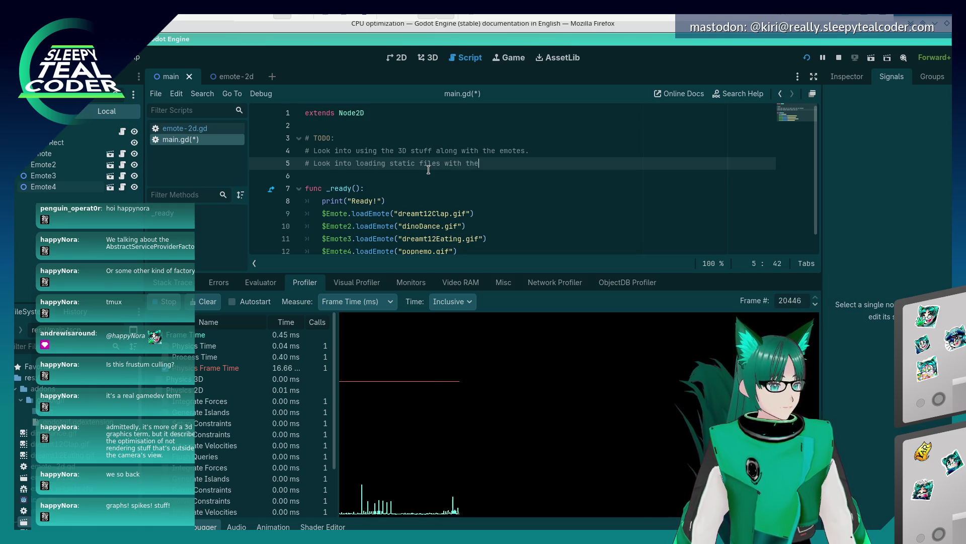
text( emotes)
key(Return)
Step: Add TODO items for a chat window, a camera moving the chat with scroll history, and lighting
text(# Look into )
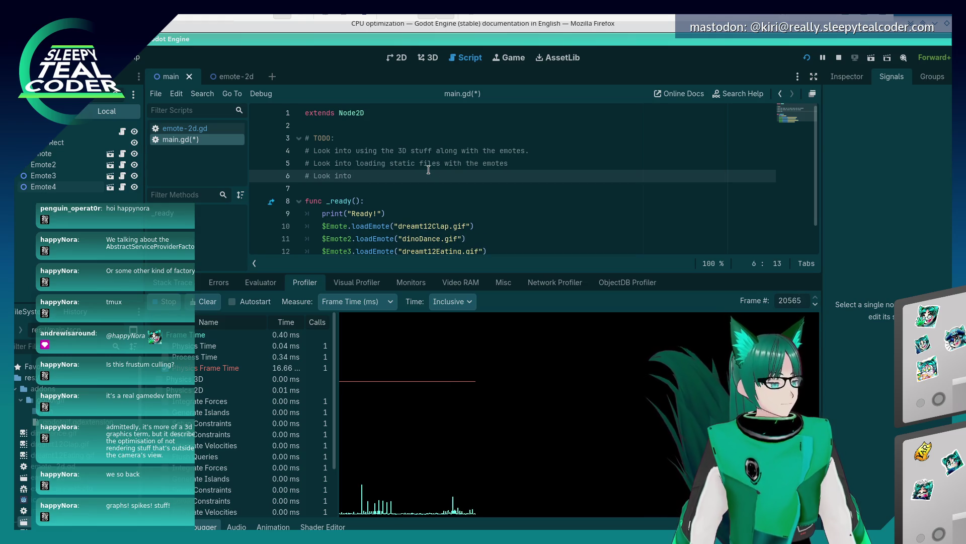
text(chat )
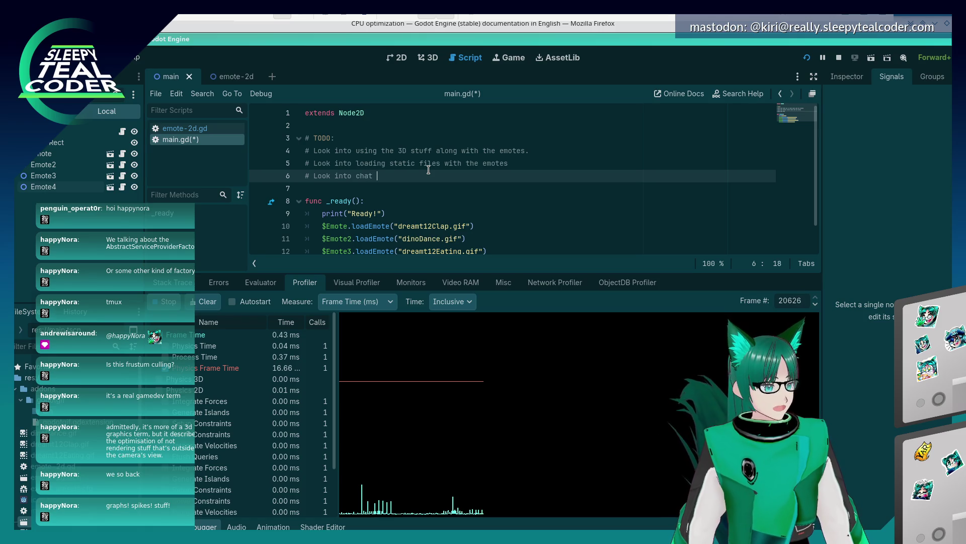
key(BackSpace)
key(BackSpace)
key(BackSpace)
key(BackSpace)
key(BackSpace)
text(setting up )
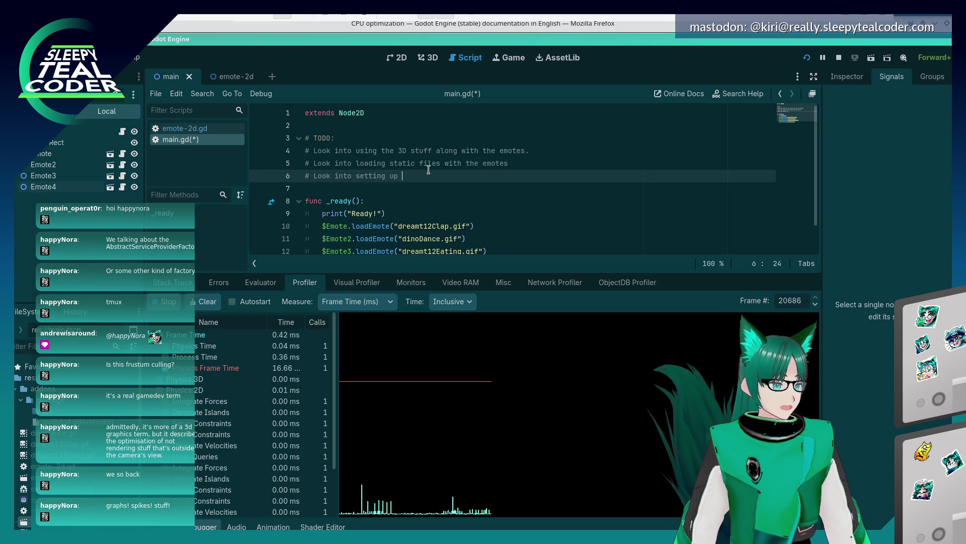
text(someone kind of chat window)
key(Return)
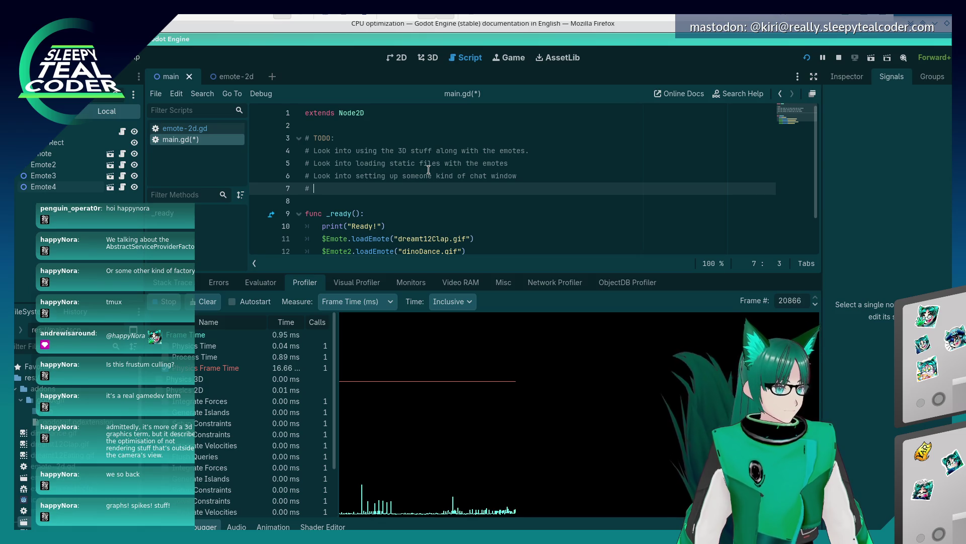
text(Use a came)
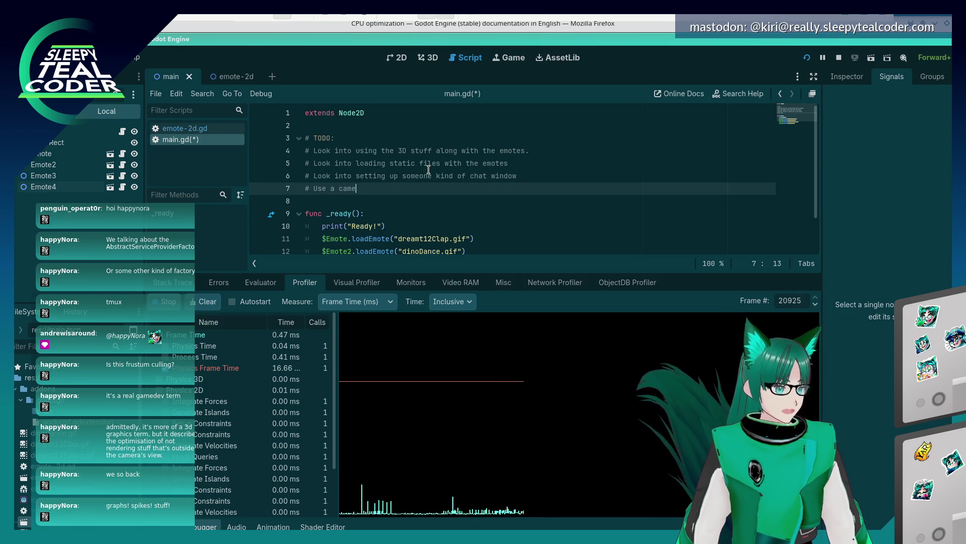
text(ra to move the cha)
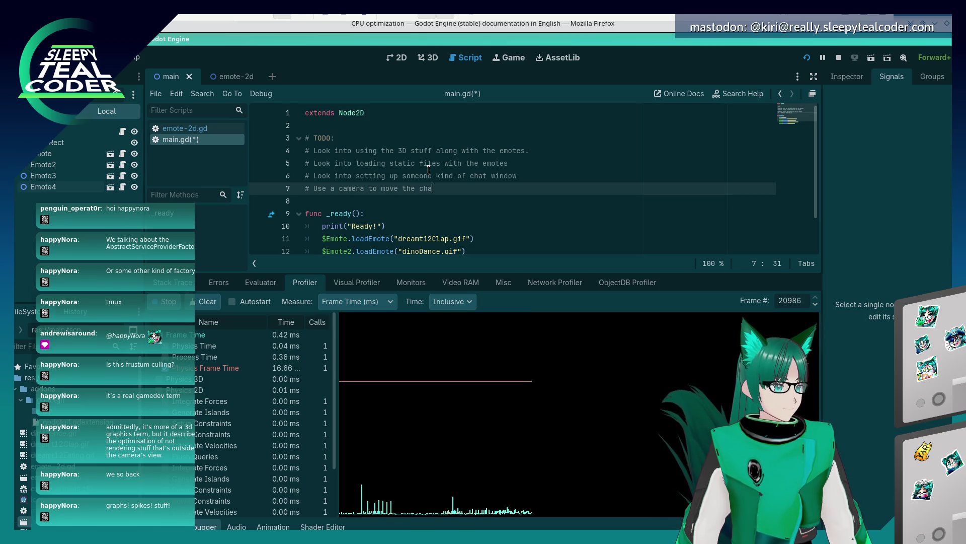
text(t along (and also s)
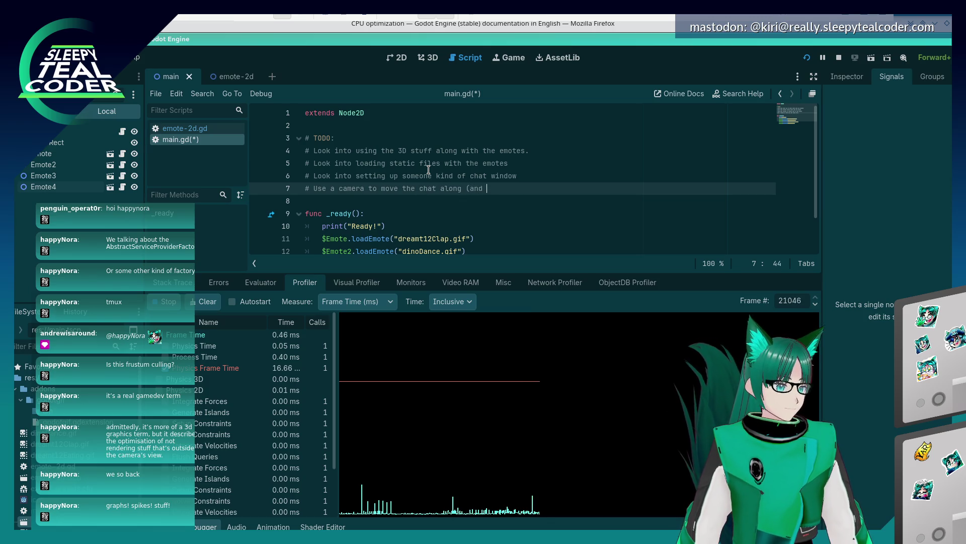
text(cro)
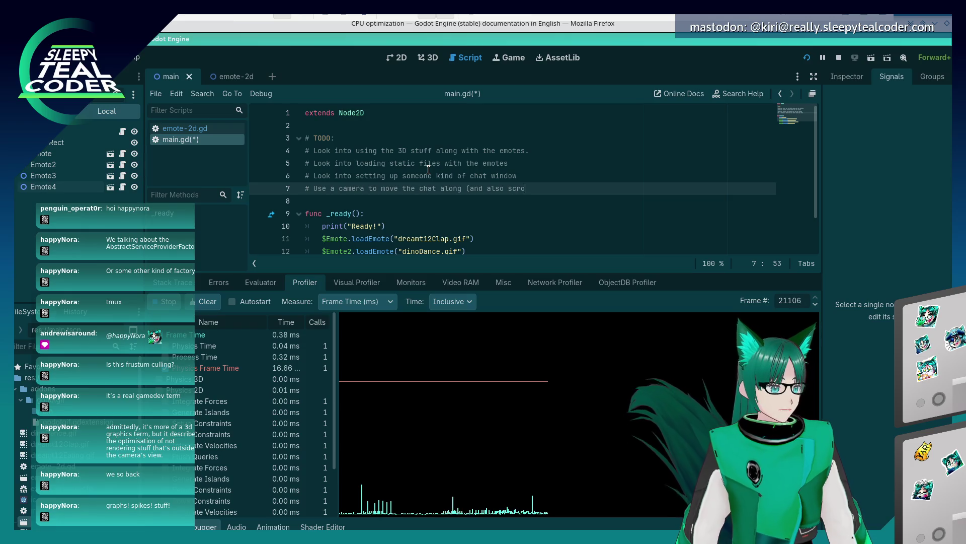
text(ll for history?))
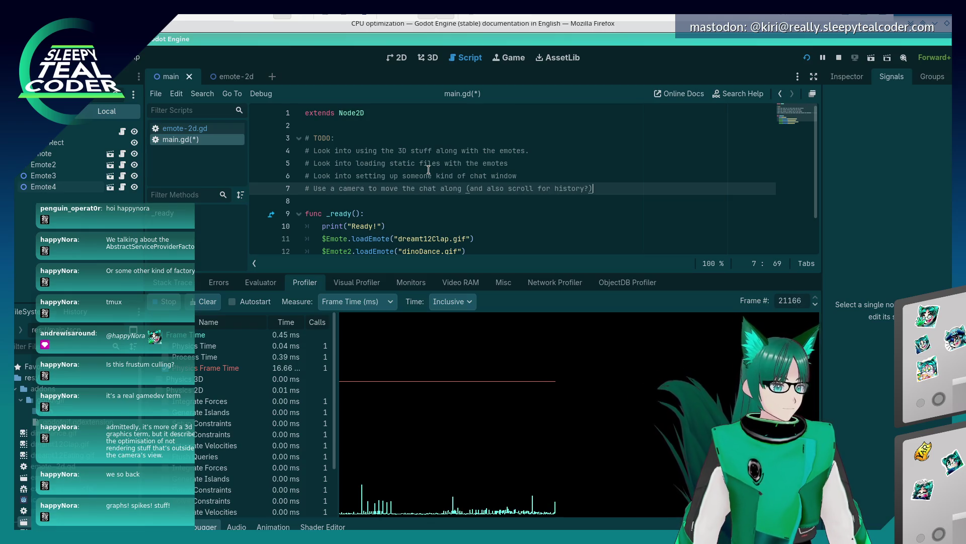
key(Return)
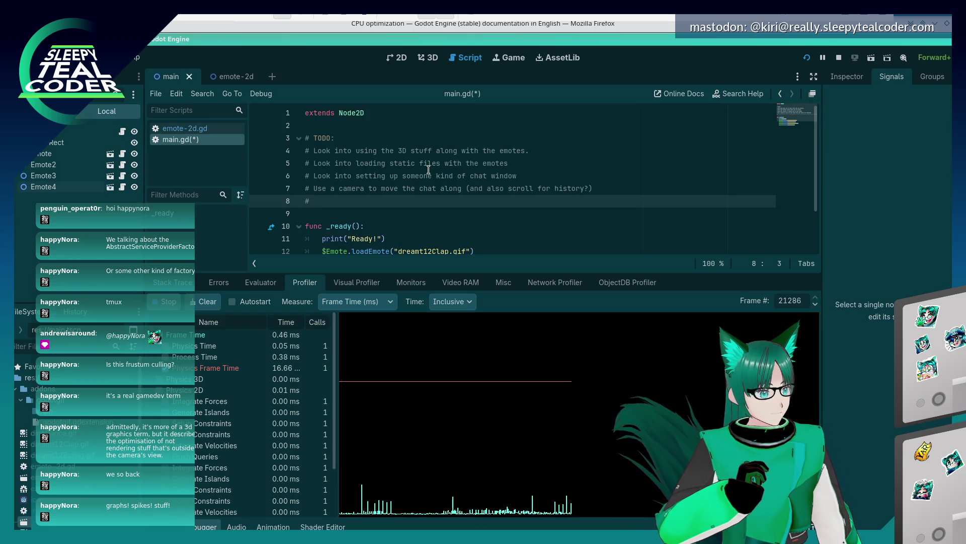
text(May need l)
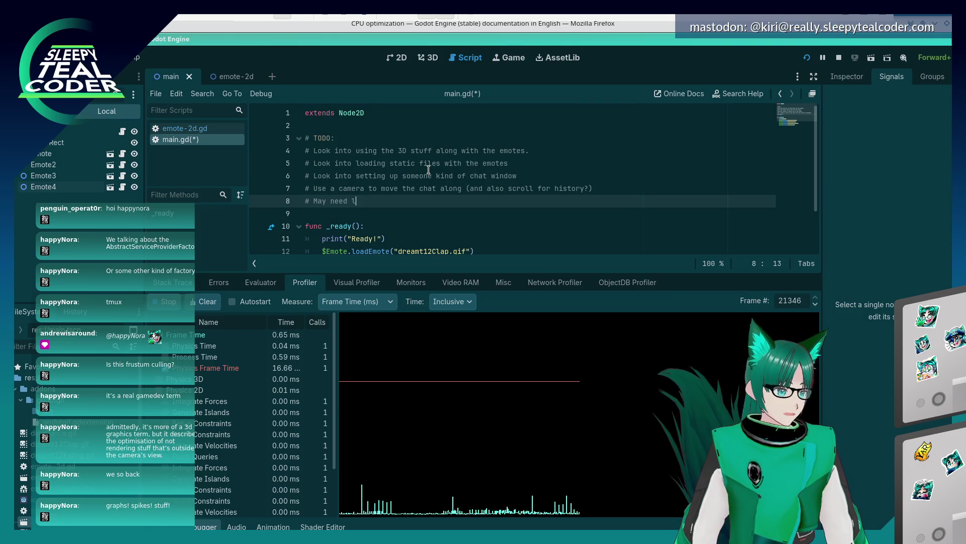
text(ighting to actua)
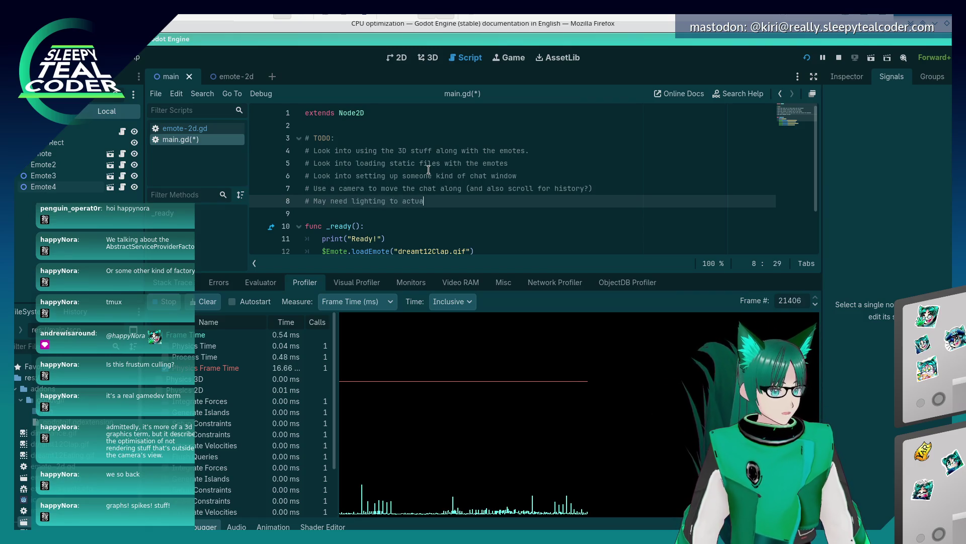
text(lly work.)
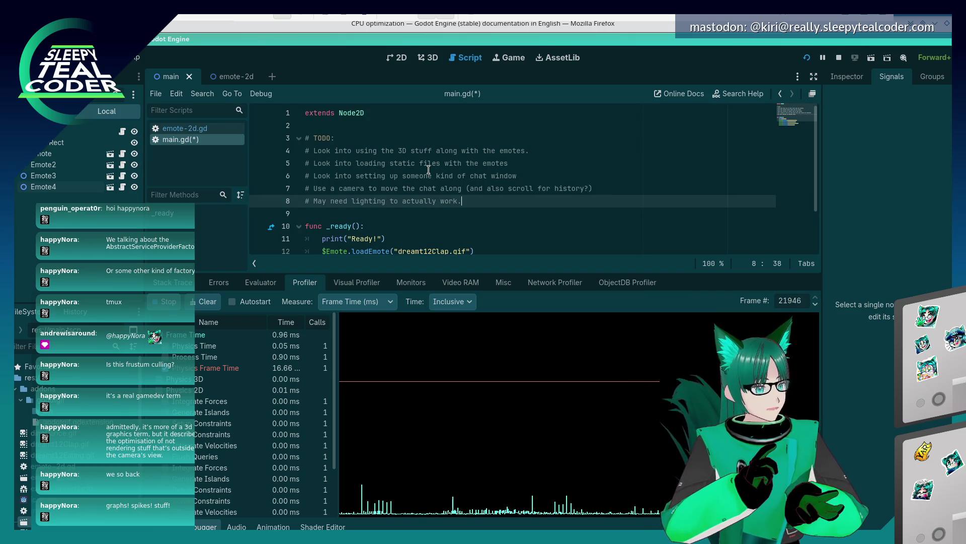
click(415, 164)
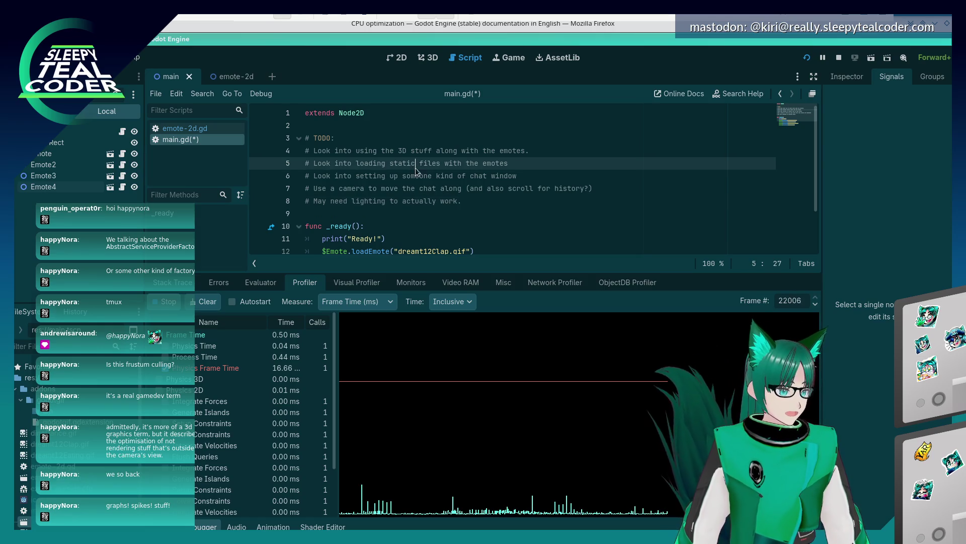
Step: Reword the static-files TODO to 'Look into loading static emotes - detect based on filename?'
key(ctrl+shift+Right)
key(ctrl+shift+Right)
key(ctrl+shift+Right)
text(emotes - )
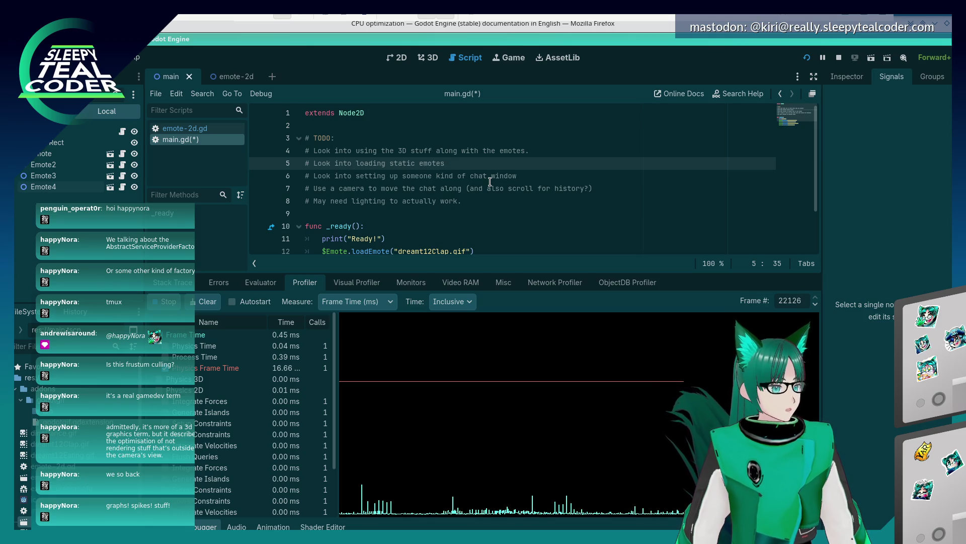
text(detect )
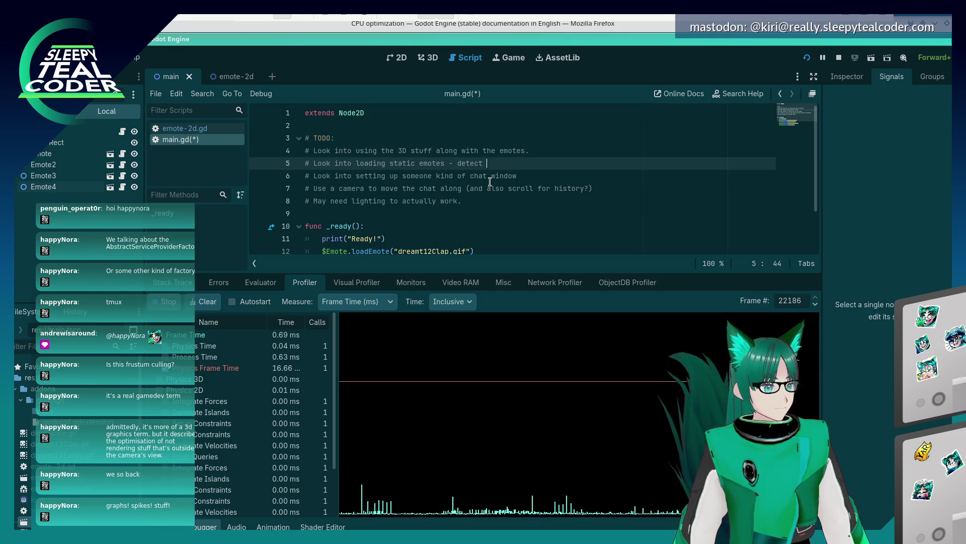
text(based on filename?)
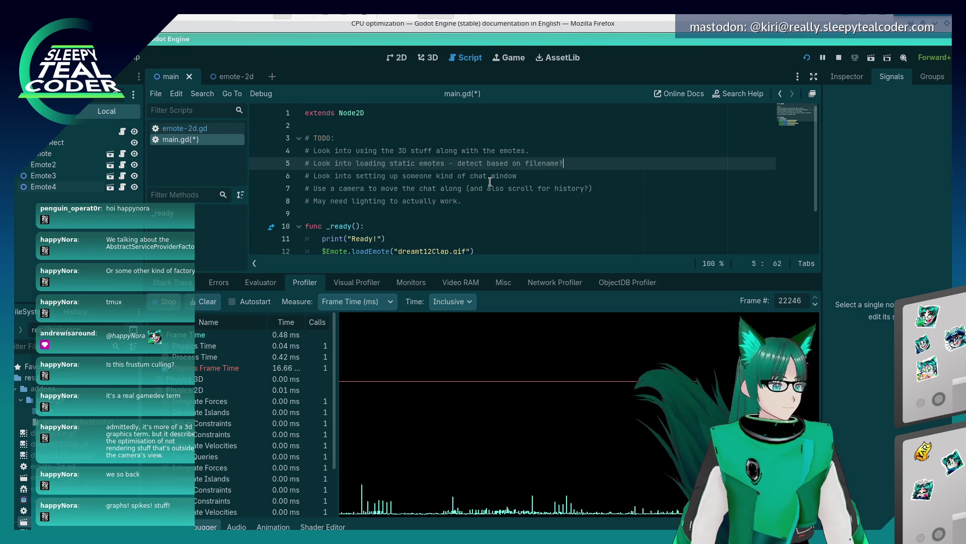
scroll(490, 182, down, 2)
Step: Switch to the Firefox window and open a new tab
click(503, 152)
click(526, 28)
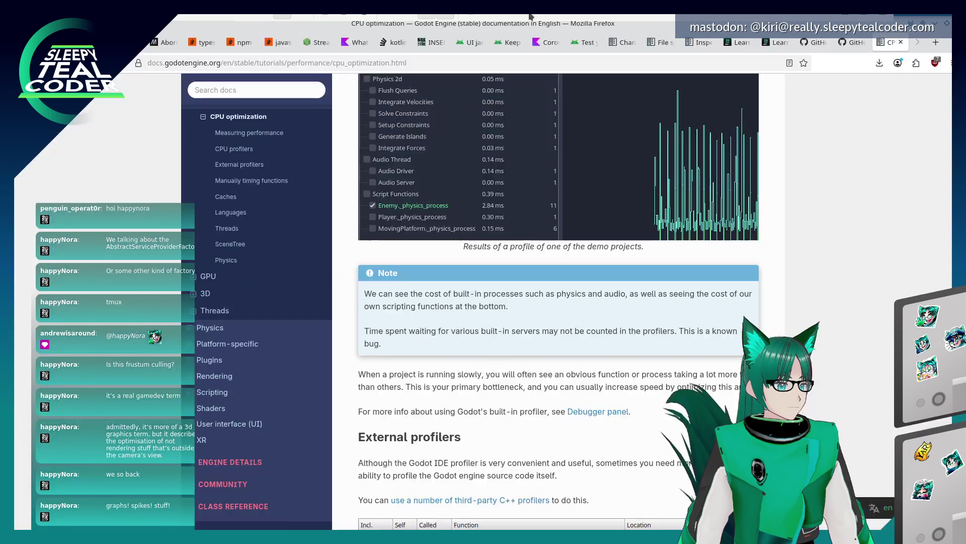
key(ctrl+t)
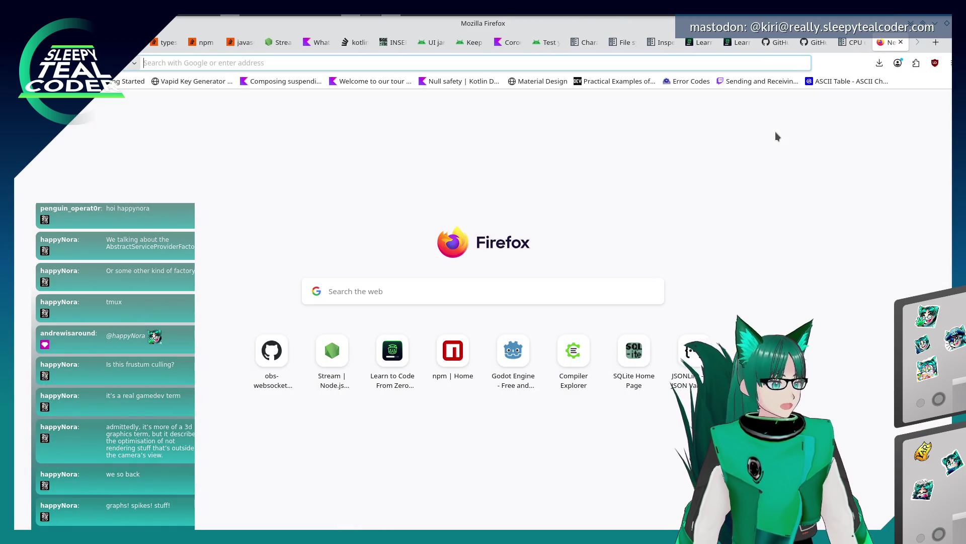
Step: Search Google for 'Get MIME Type, Godot'
text(Determ)
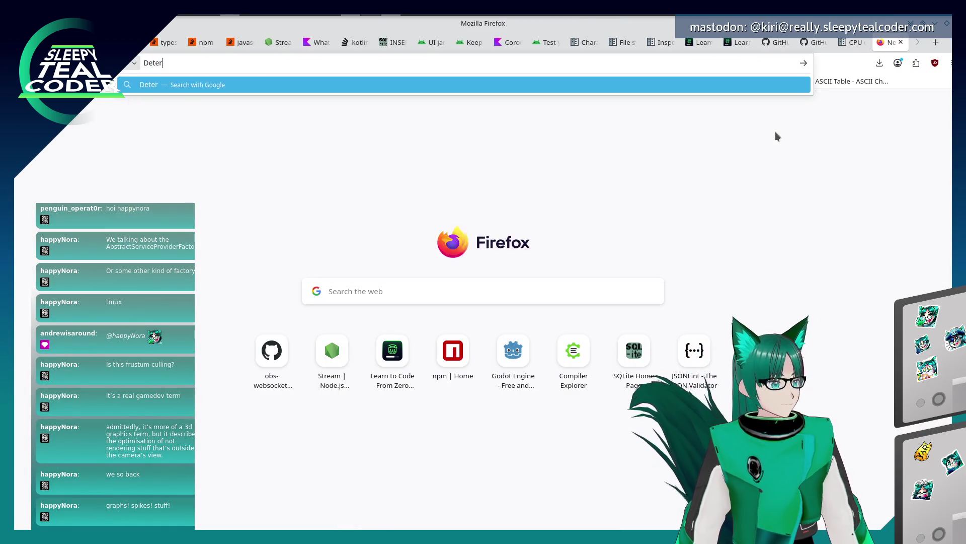
key(ctrl+a)
text(Get MIME)
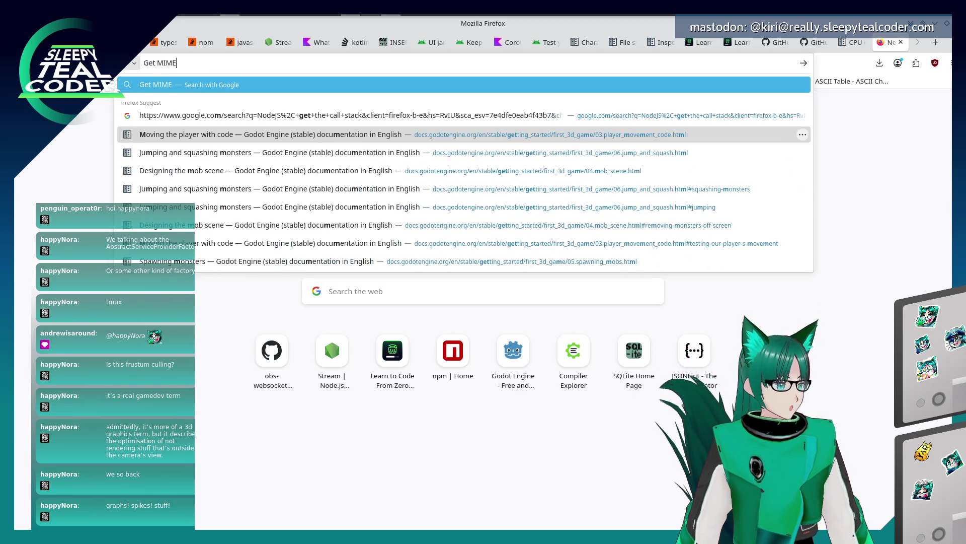
text( Type, Godot)
key(Return)
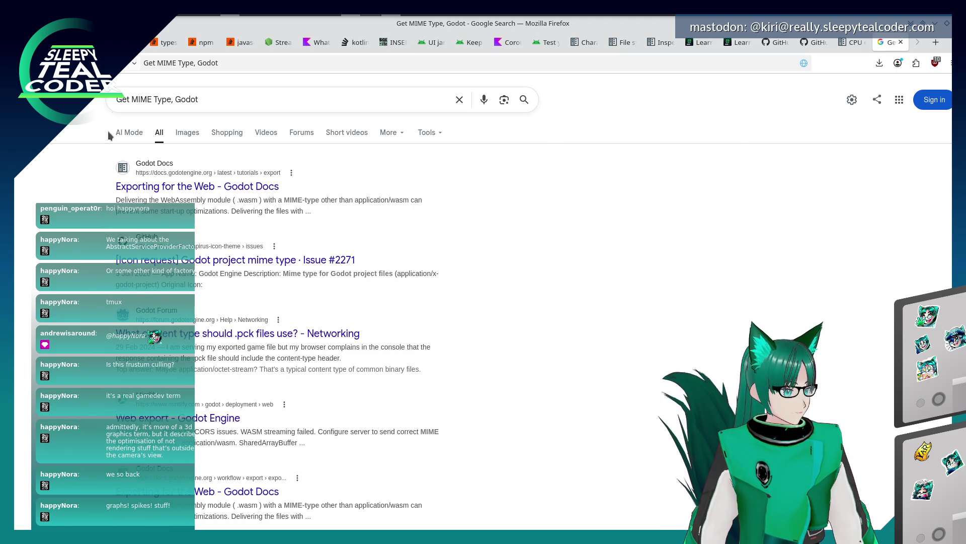
click(173, 99)
Step: Refine the search to 'Get MIME Type for file, Godot' and browse the results
text(for file)
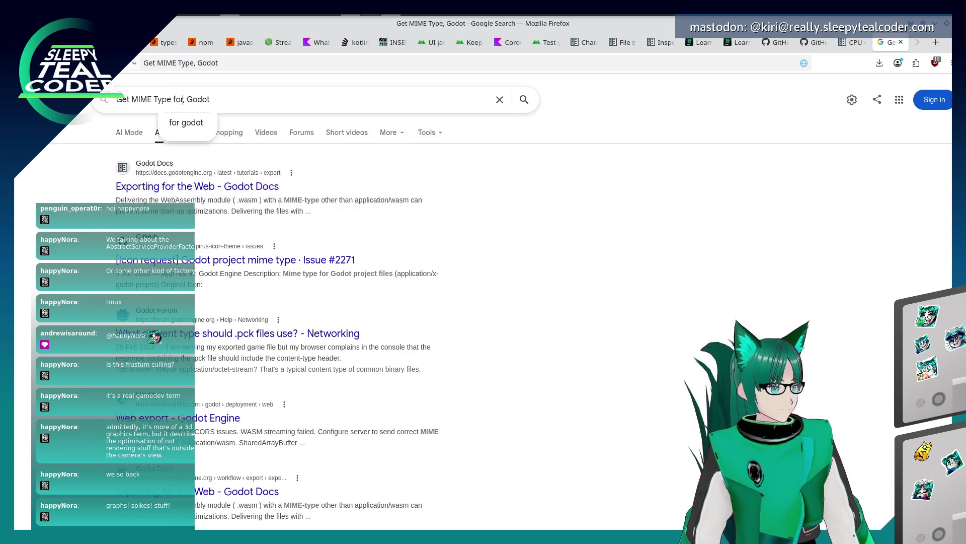
key(Return)
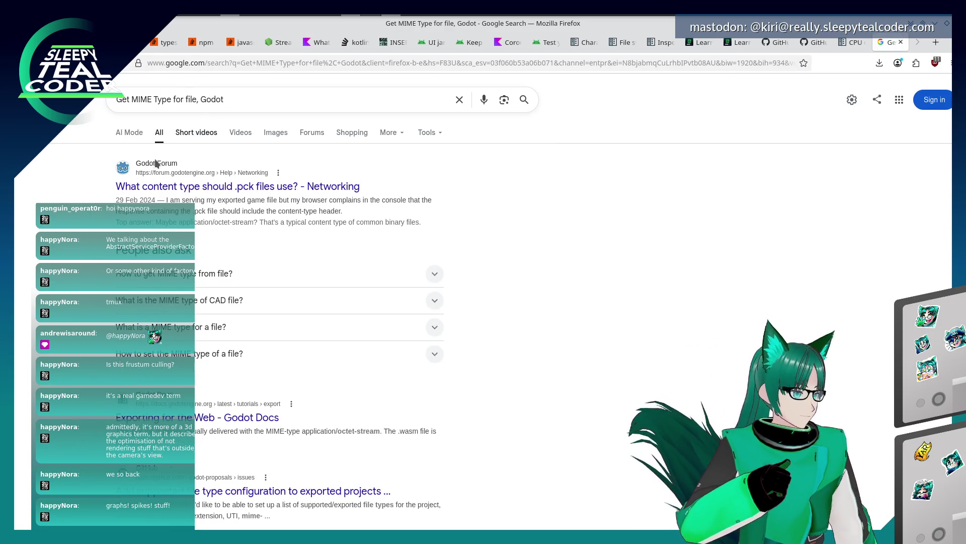
scroll(187, 131, down, 3)
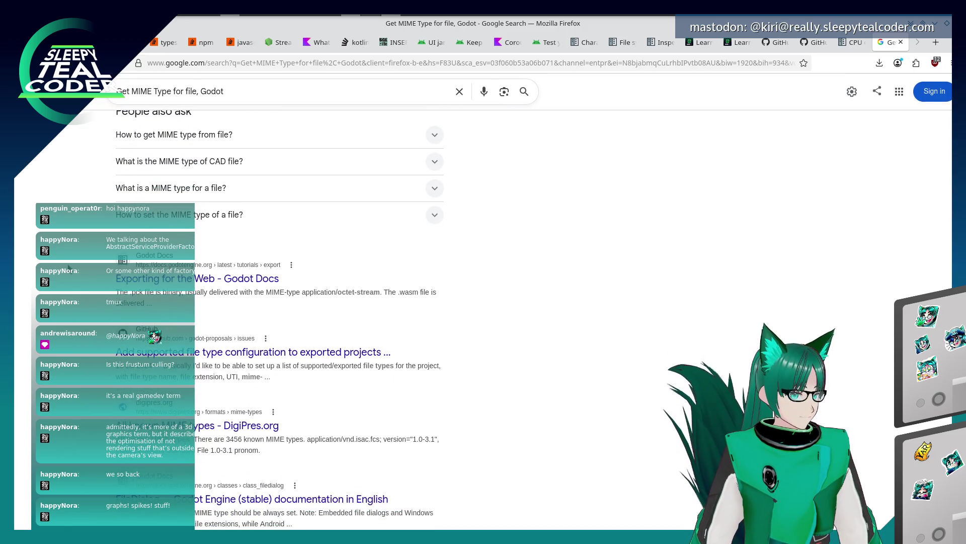
scroll(69, 266, down, 3)
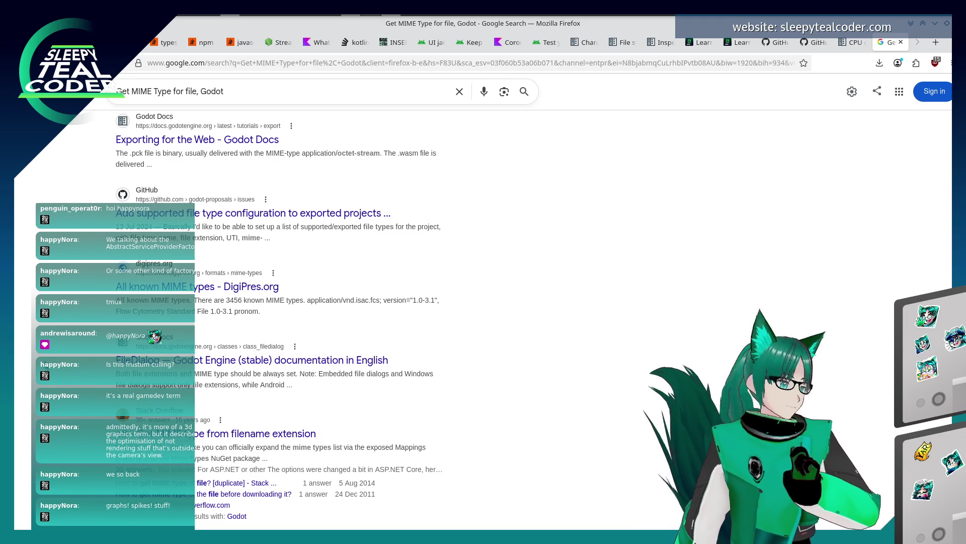
scroll(58, 371, down, 1)
scroll(57, 372, down, 1)
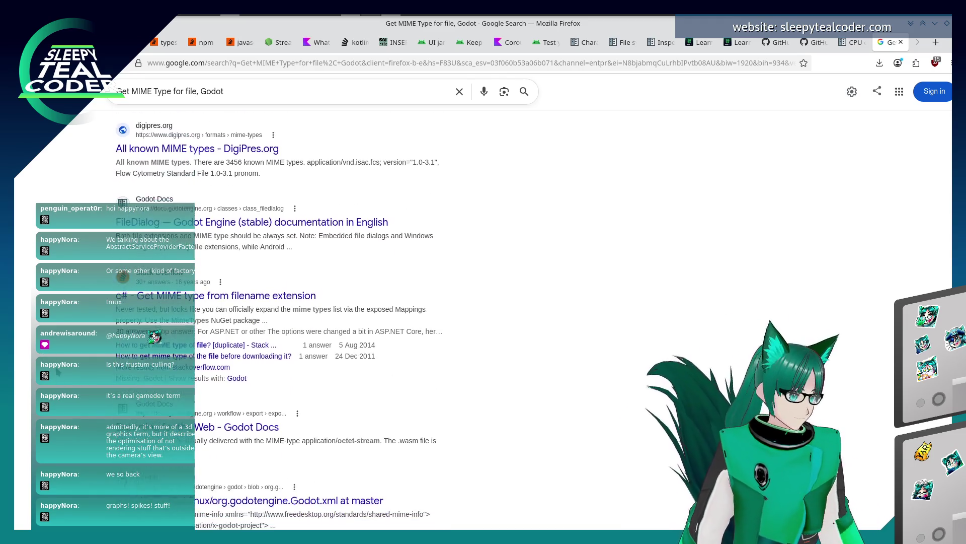
scroll(56, 381, down, 2)
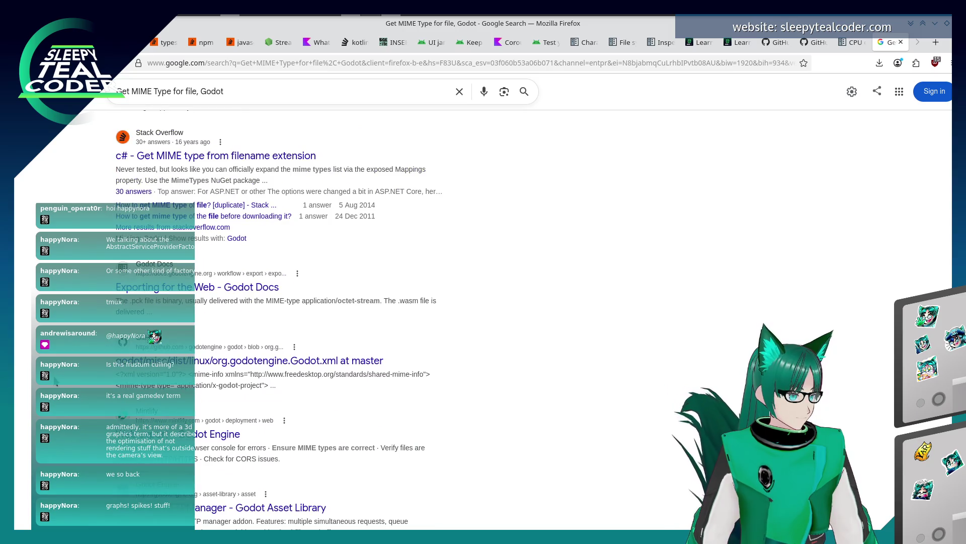
scroll(56, 381, down, 2)
scroll(55, 381, down, 2)
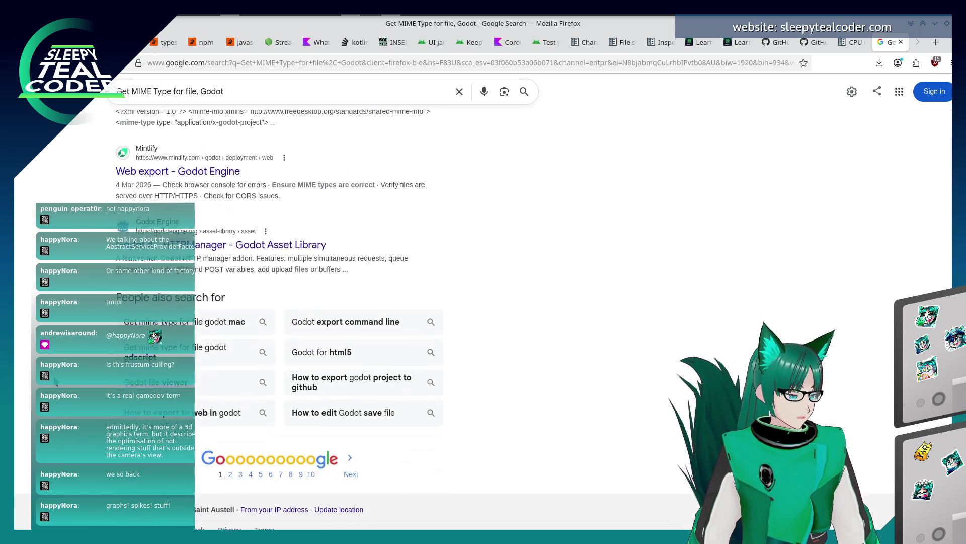
scroll(56, 381, up, 10)
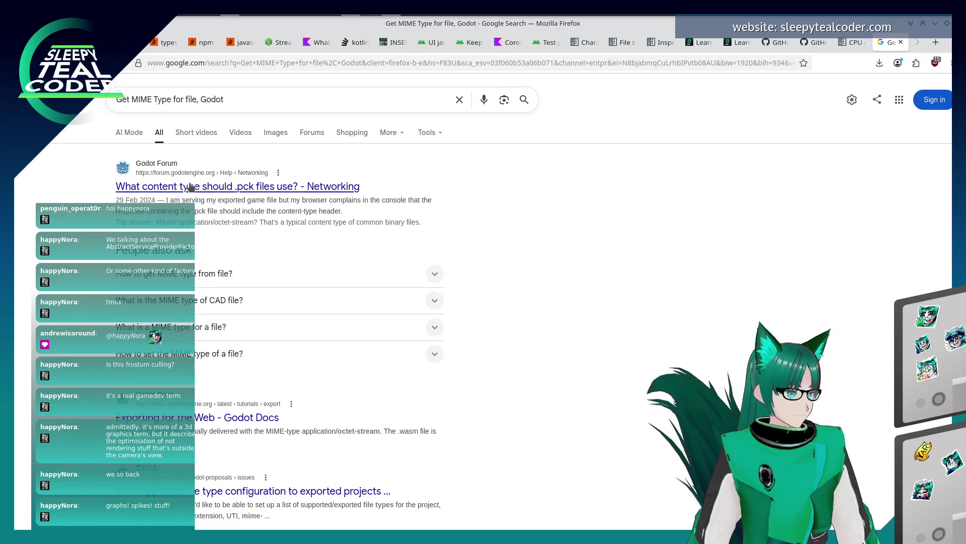
click(174, 100)
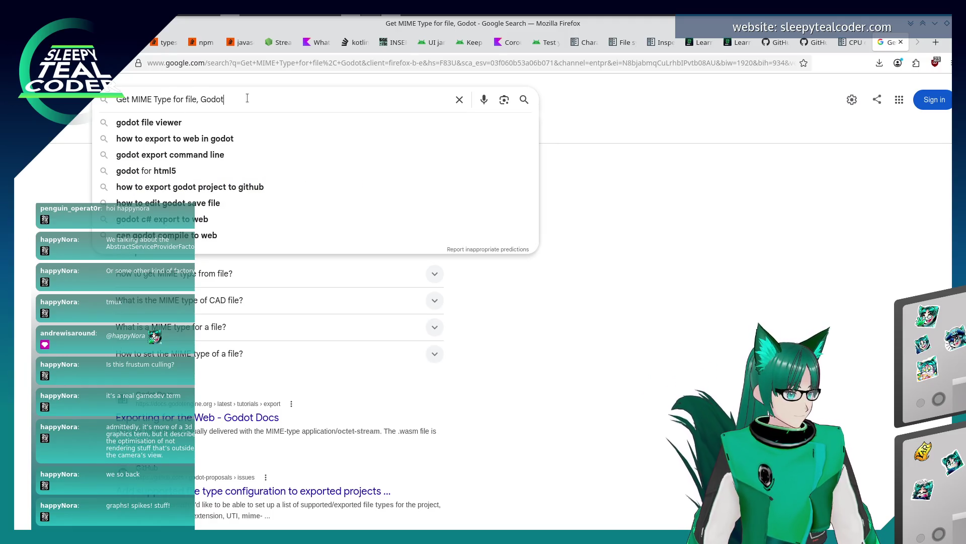
Step: Search for 'Get MIME Types, Godot', then return to the Godot editor
drag(178, 98, 197, 99)
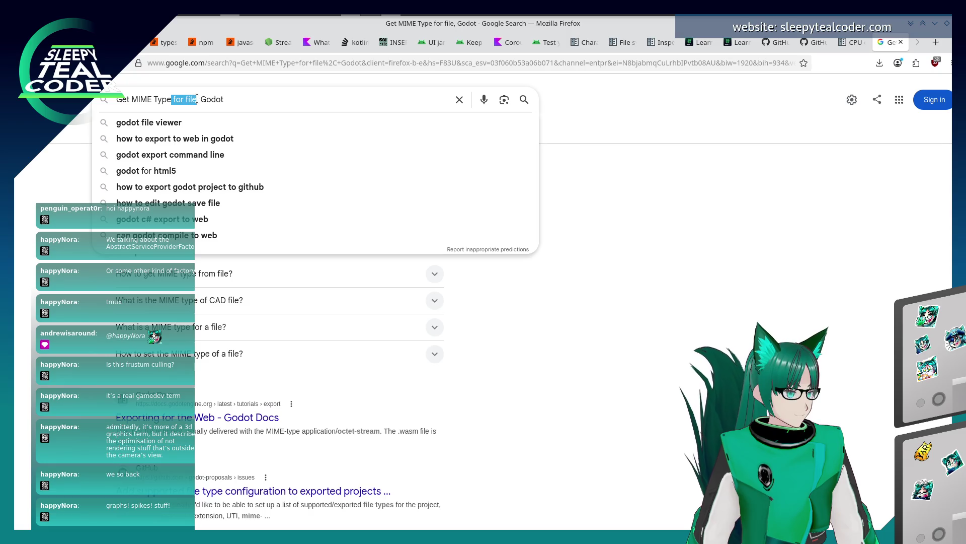
key(BackSpace)
text(s)
key(Return)
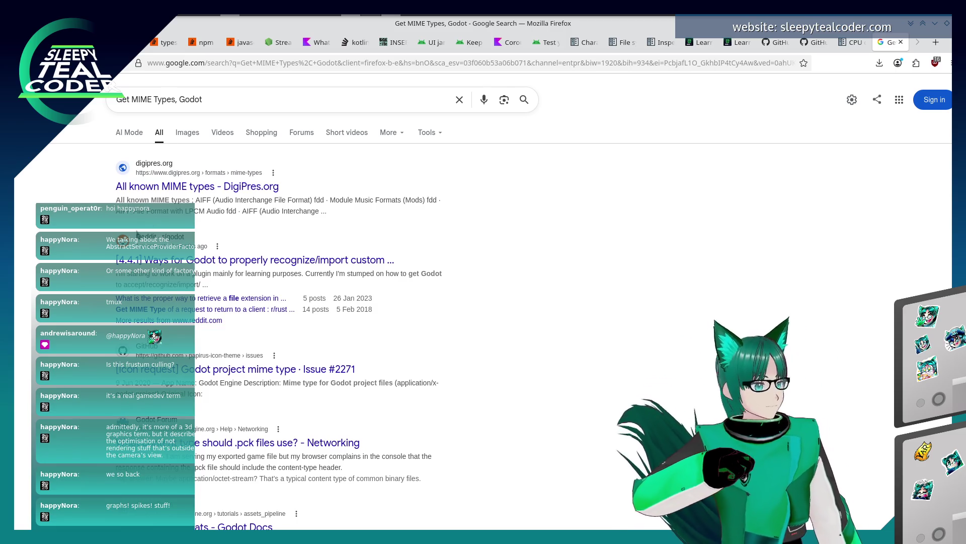
key(alt+Tab)
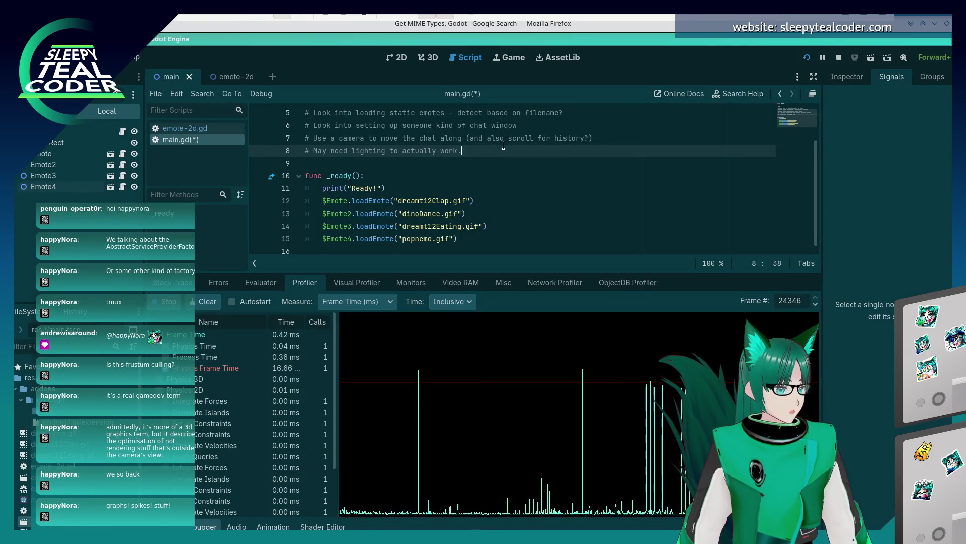
Step: Replace the static-emotes TODO's question mark with '(png - static, gif - animated)'
scroll(503, 201, up, 2)
click(574, 164)
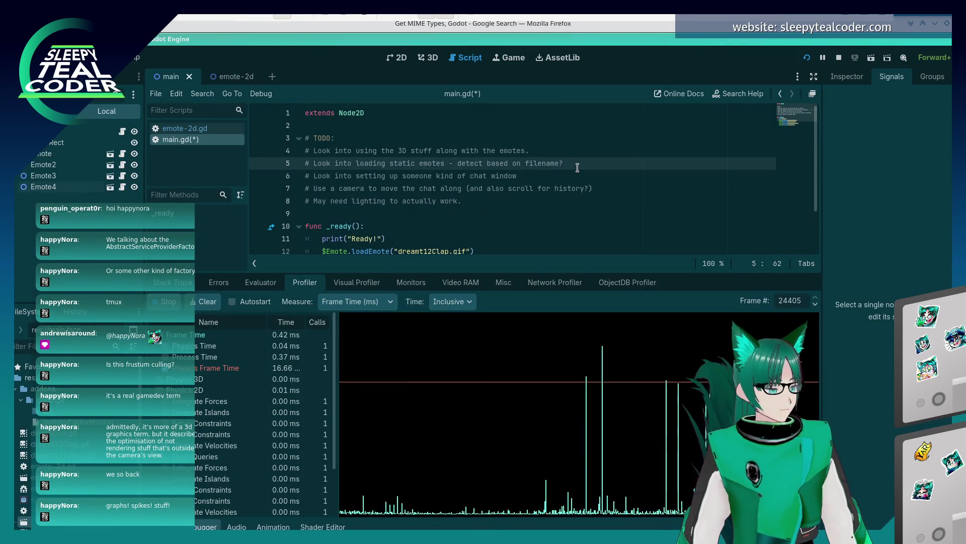
key(BackSpace)
text((png - static, gif - ani)
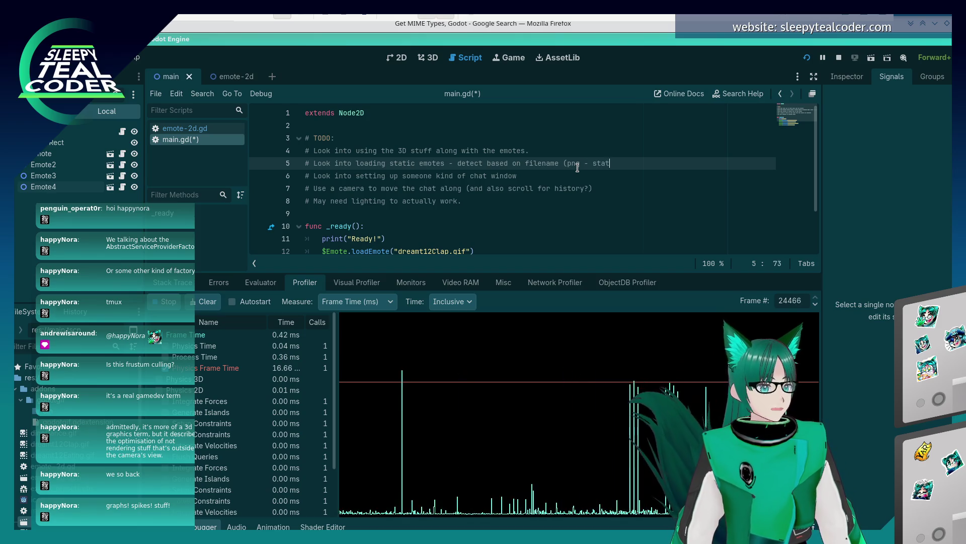
text(mated)
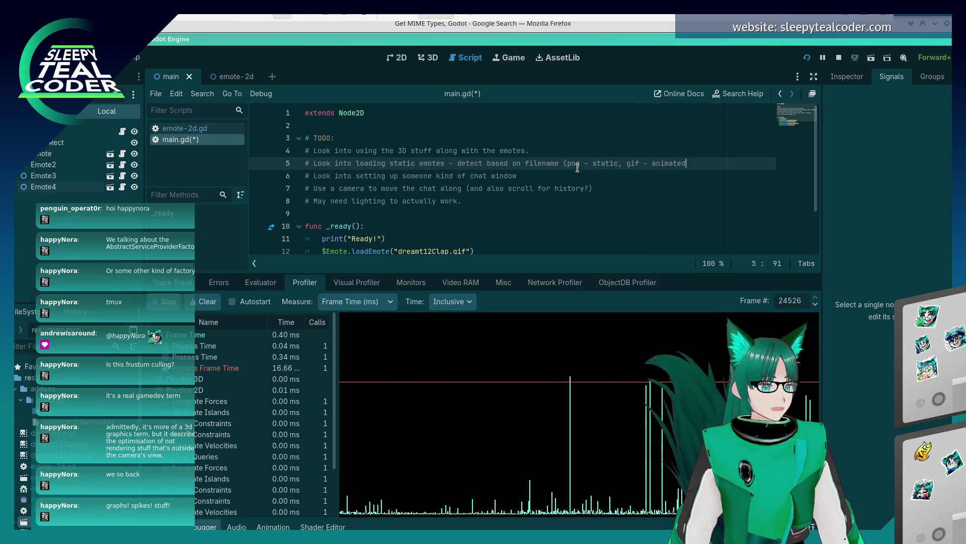
key(Down)
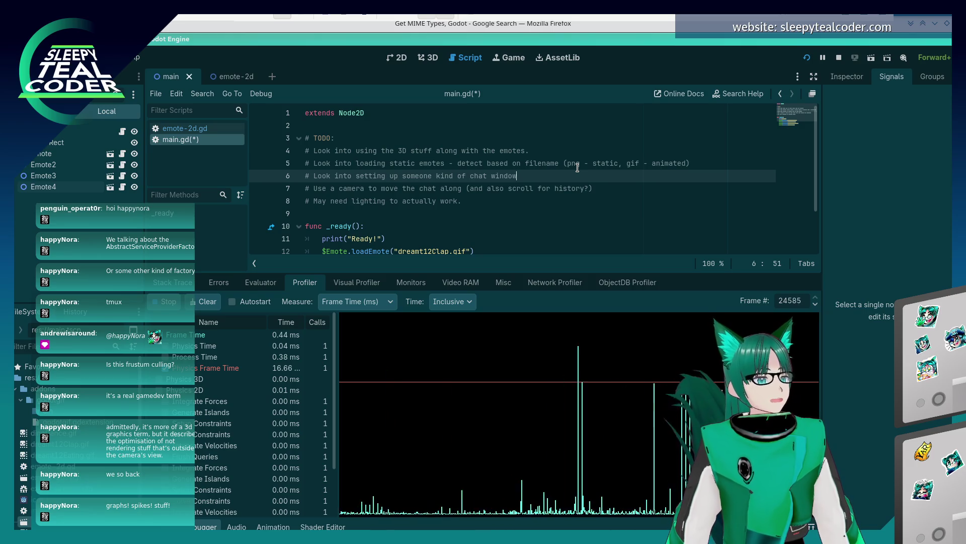
key(Down)
key(Down)
key(Down)
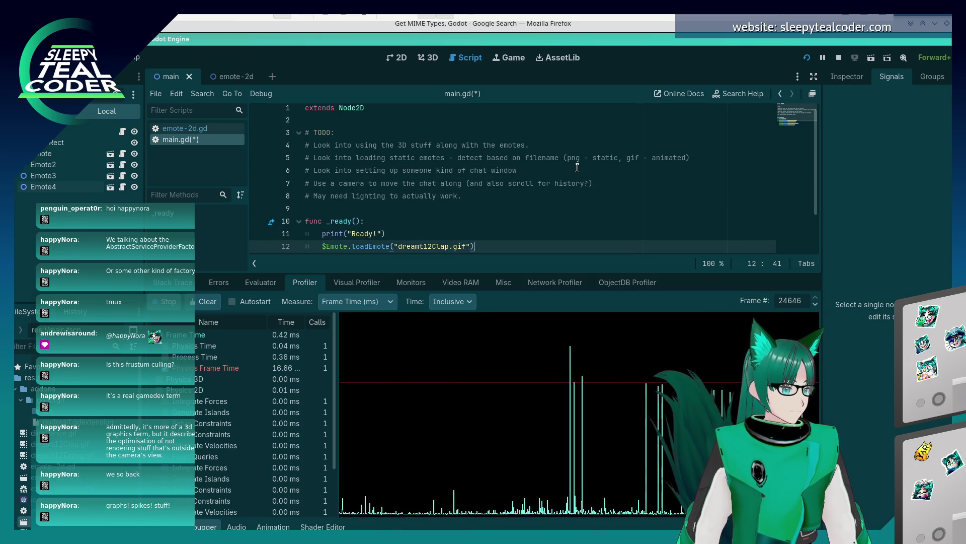
key(Up)
key(Up)
key(Up)
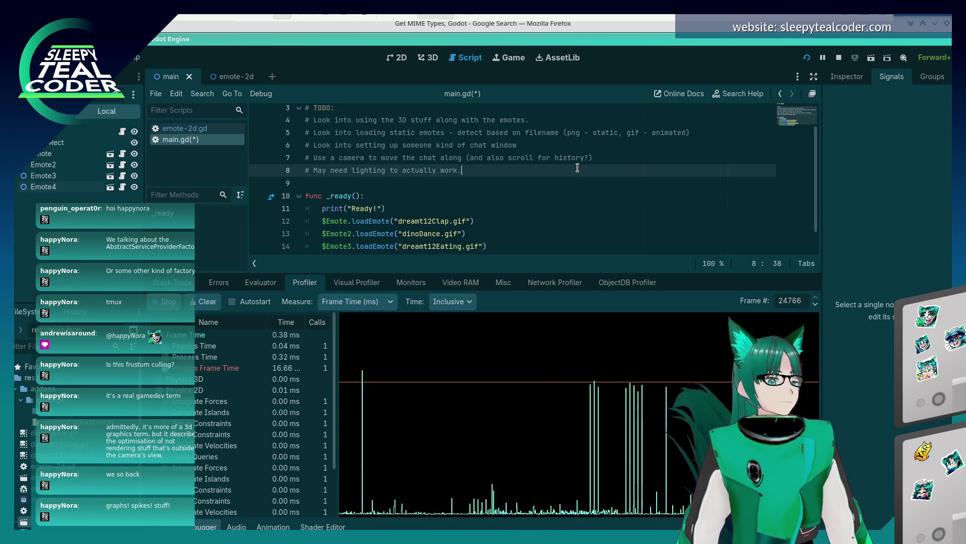
key(Up)
key(Up)
key(Up)
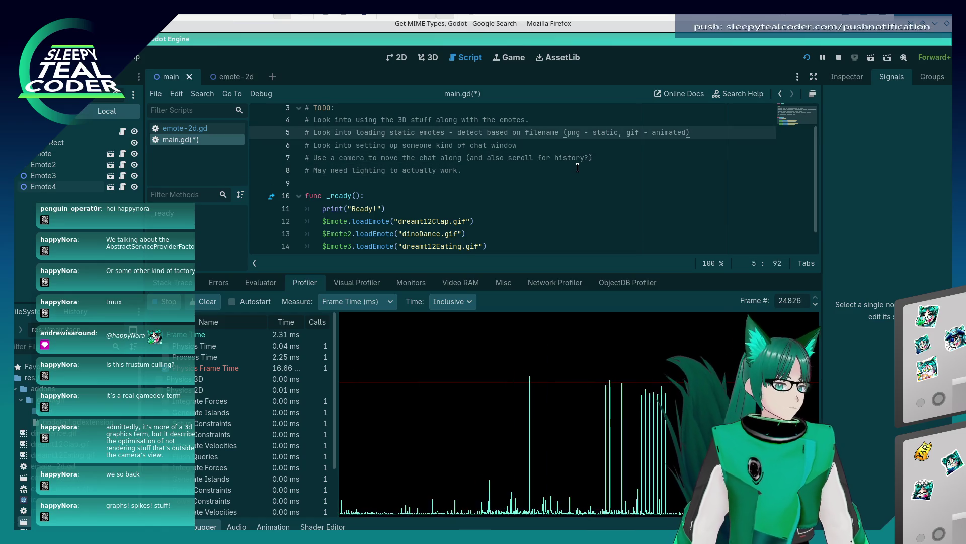
Step: Move the chat-window TODO to the end of the list and remove the leftover blank line
key(Down)
key(Up)
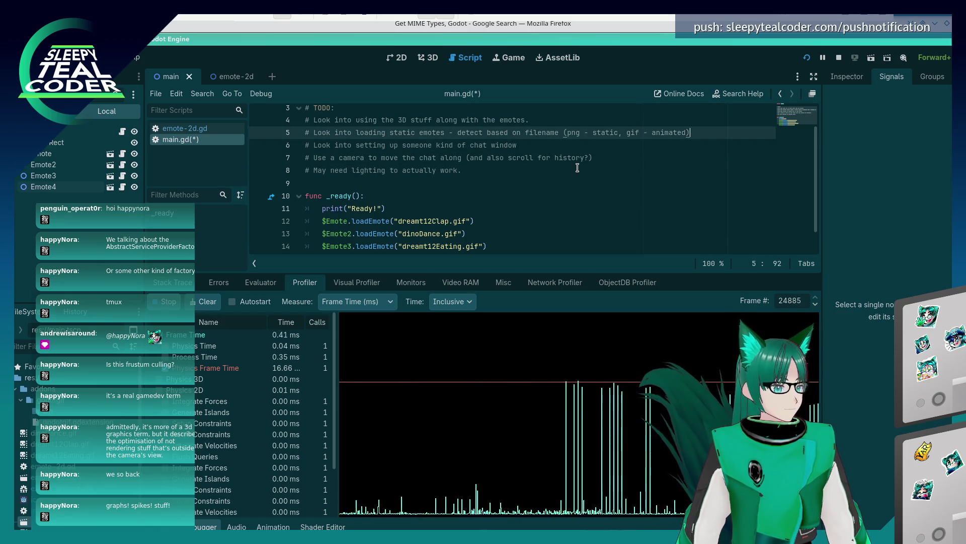
key(End)
key(shift+Home)
key(Down)
key(shift+End)
key(BackSpace)
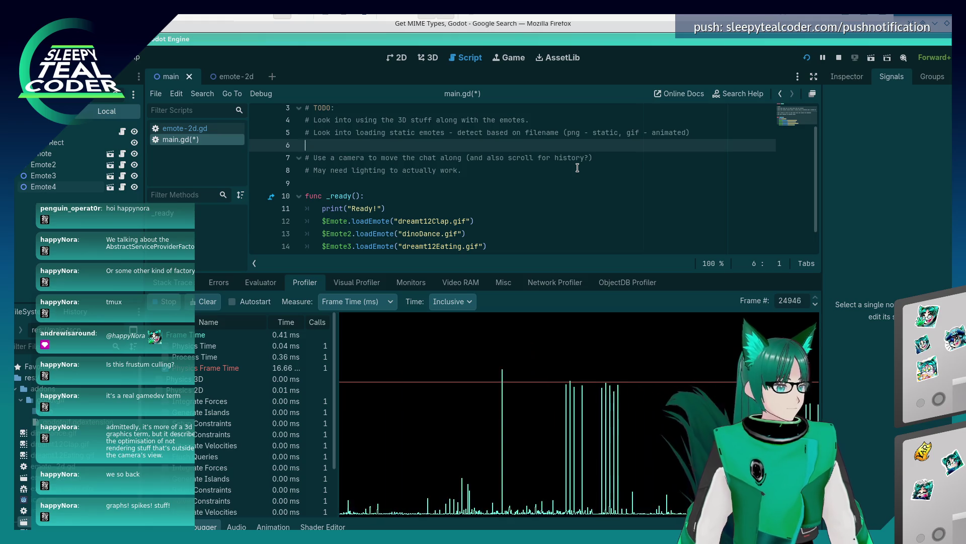
key(Delete)
key(Down)
key(ctrl+z)
key(ctrl+z)
Step: Save main.gd and bring the running emote game forward
key(ctrl+s)
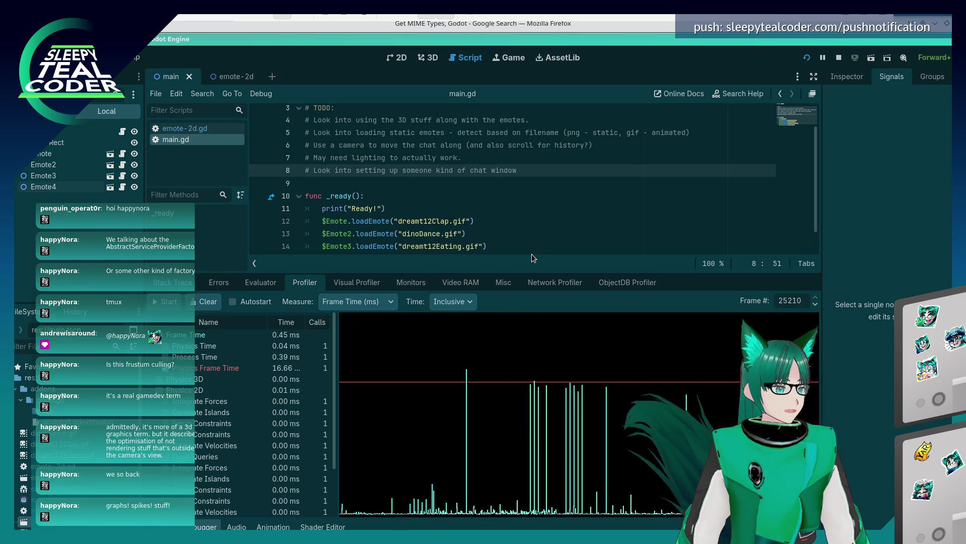
scroll(563, 202, up, 2)
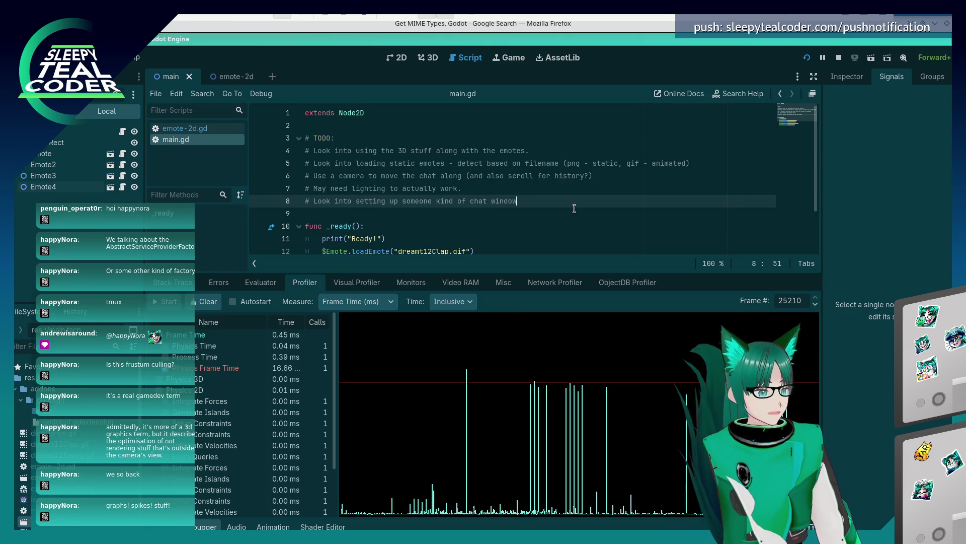
key(alt+Tab)
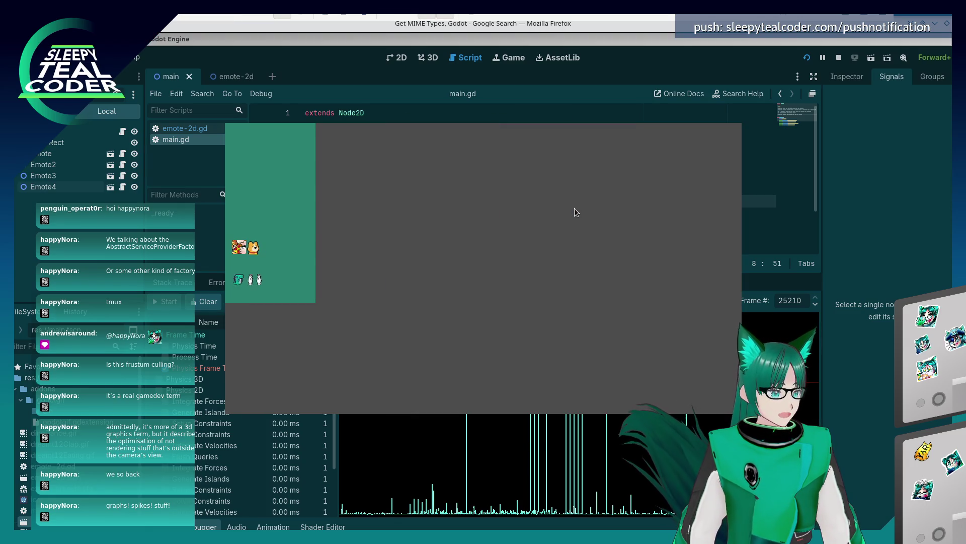
Step: Check the game's output in the Konsole window, then stop the running game
key(alt+Tab)
key(alt+Tab)
key(alt+Tab)
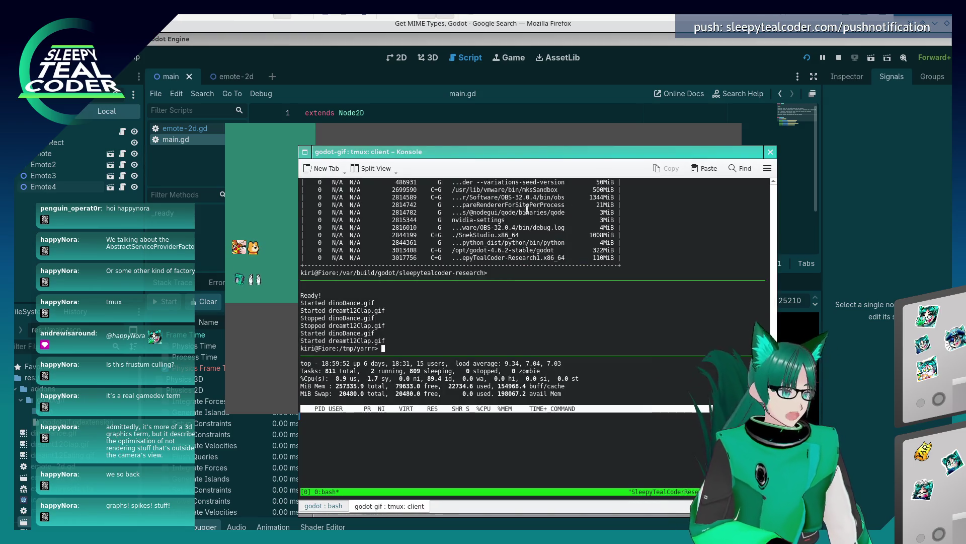
click(838, 58)
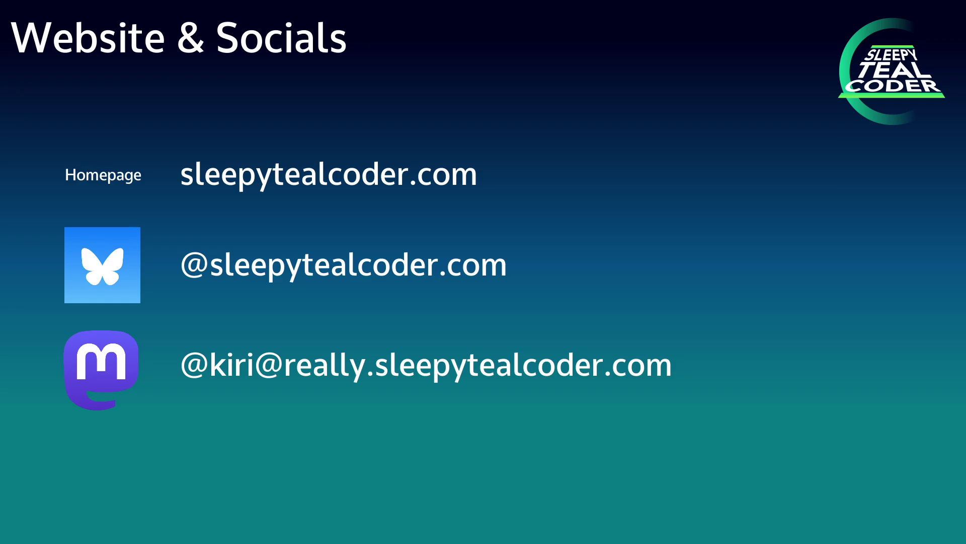
key(Right)
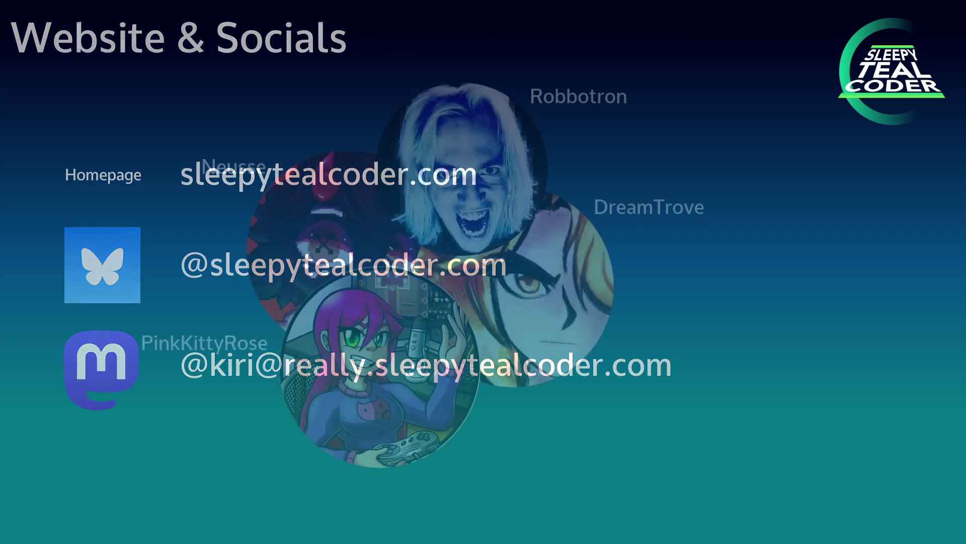